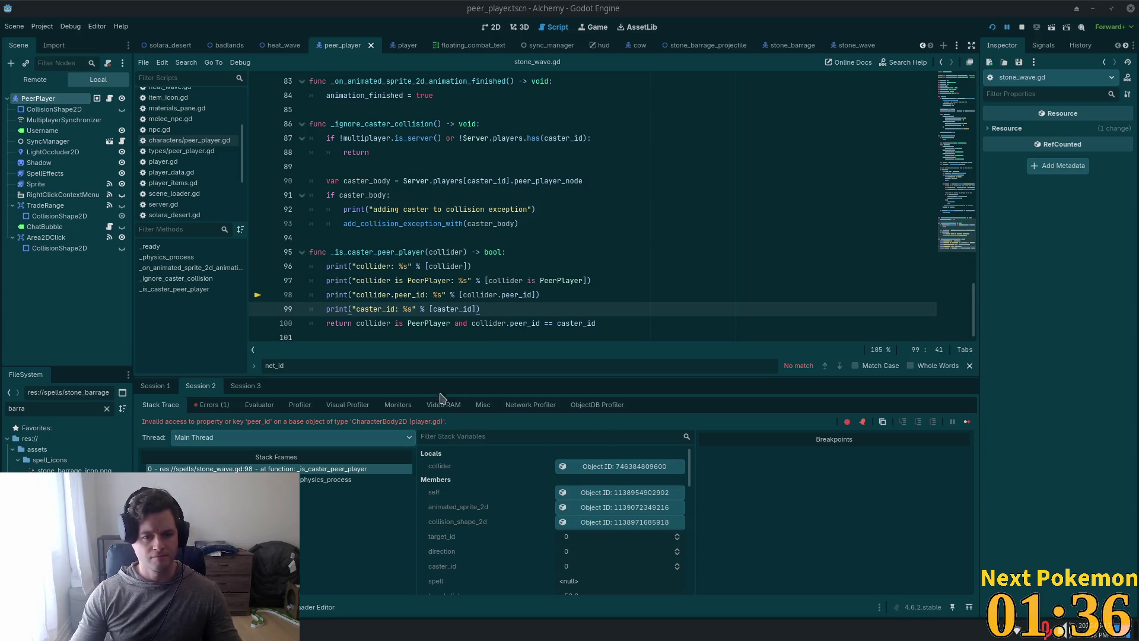
Step: Review the _is_caster_peer_player function in stone_wave.gd while paused in the debugger
scroll(394, 295, up, 3)
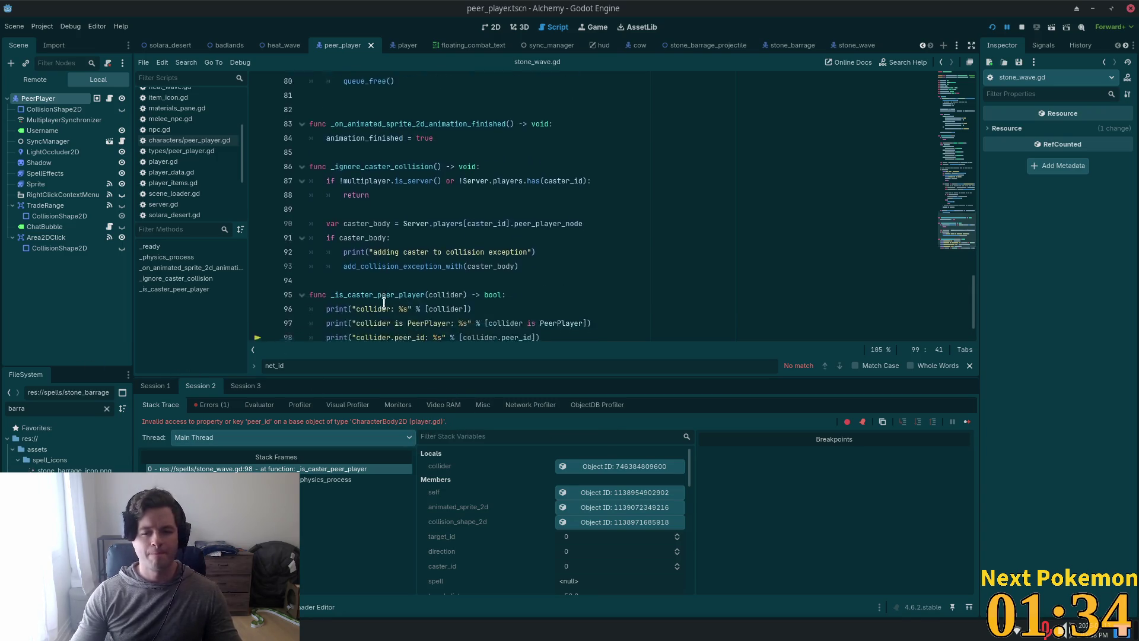
scroll(386, 300, down, 3)
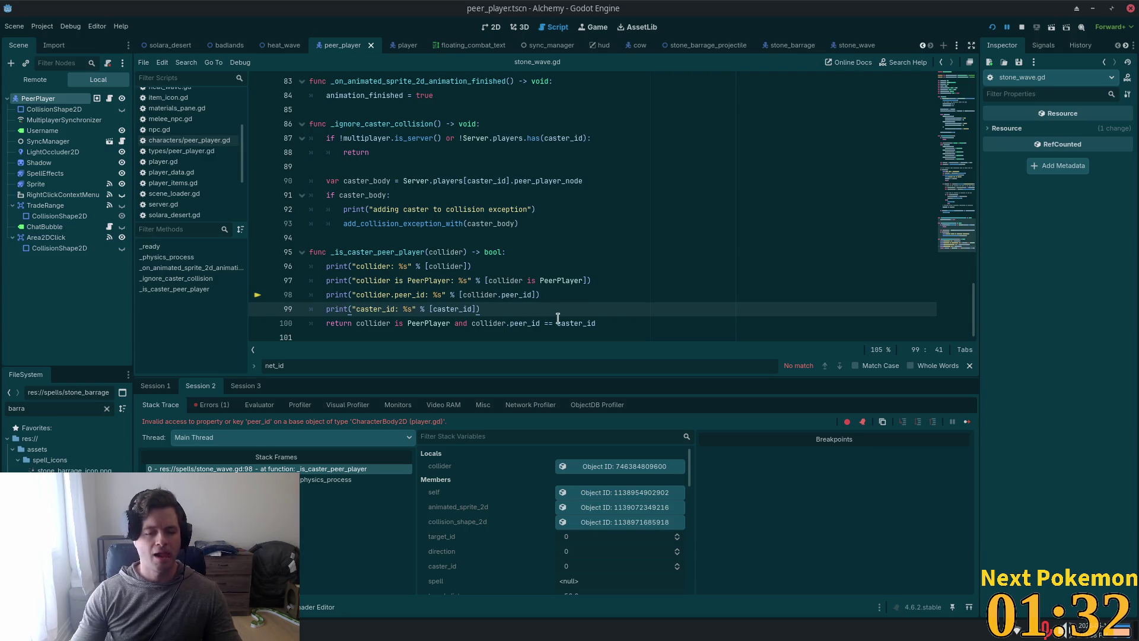
double_click(383, 252)
scroll(599, 314, up, 5)
scroll(584, 309, down, 5)
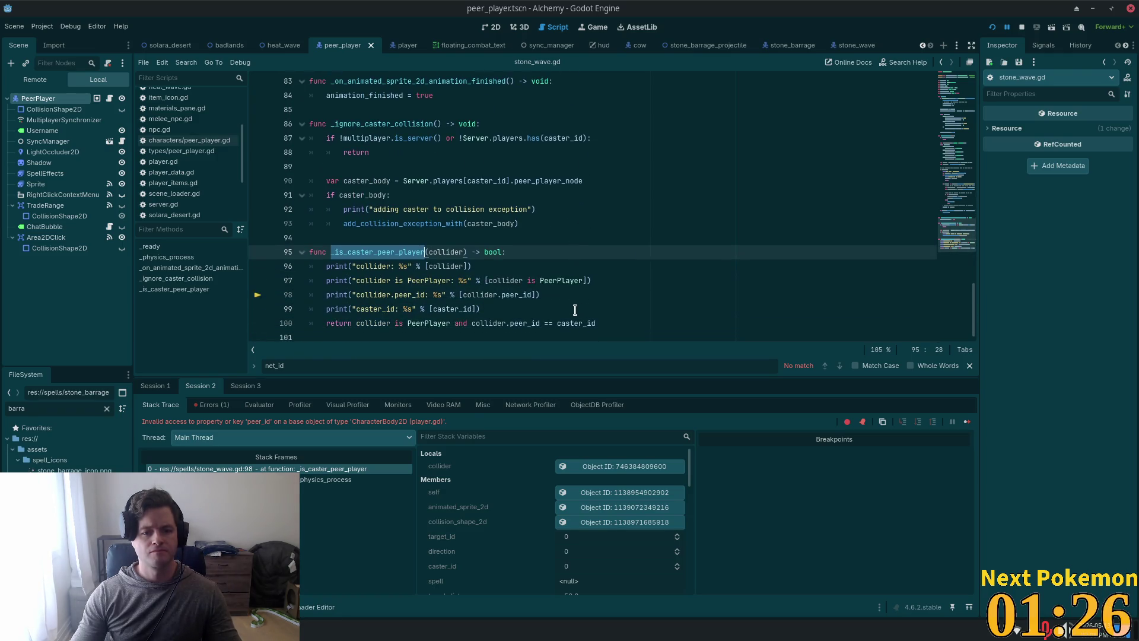
click(521, 251)
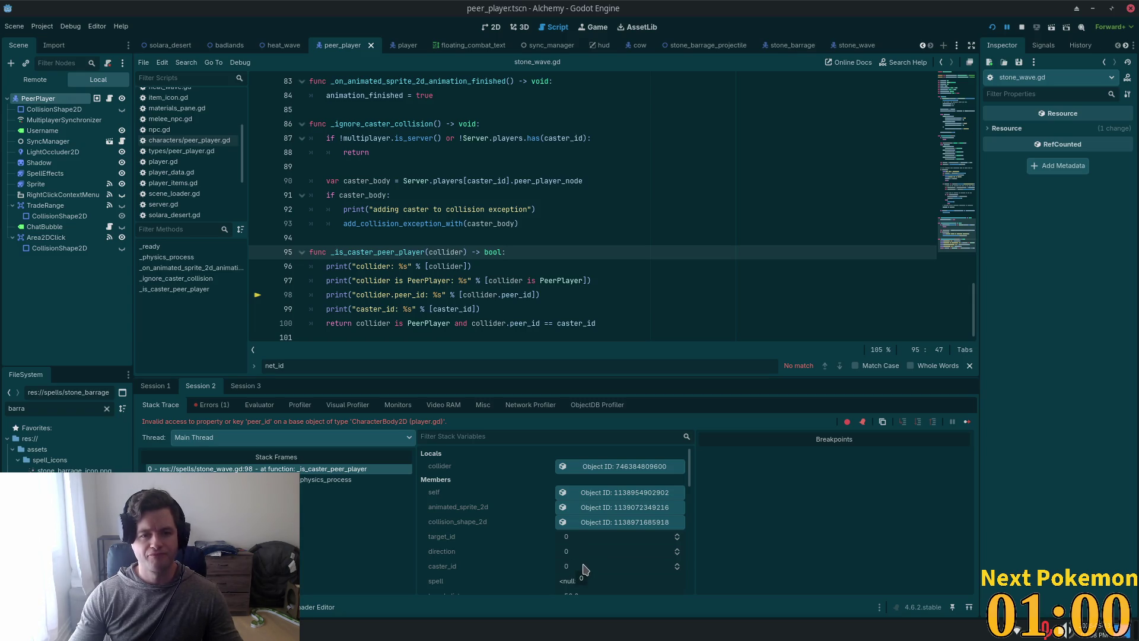
Step: Open the remote CharacterBody2D collider from Locals in the Inspector and browse its properties
scroll(190, 178, down, 3)
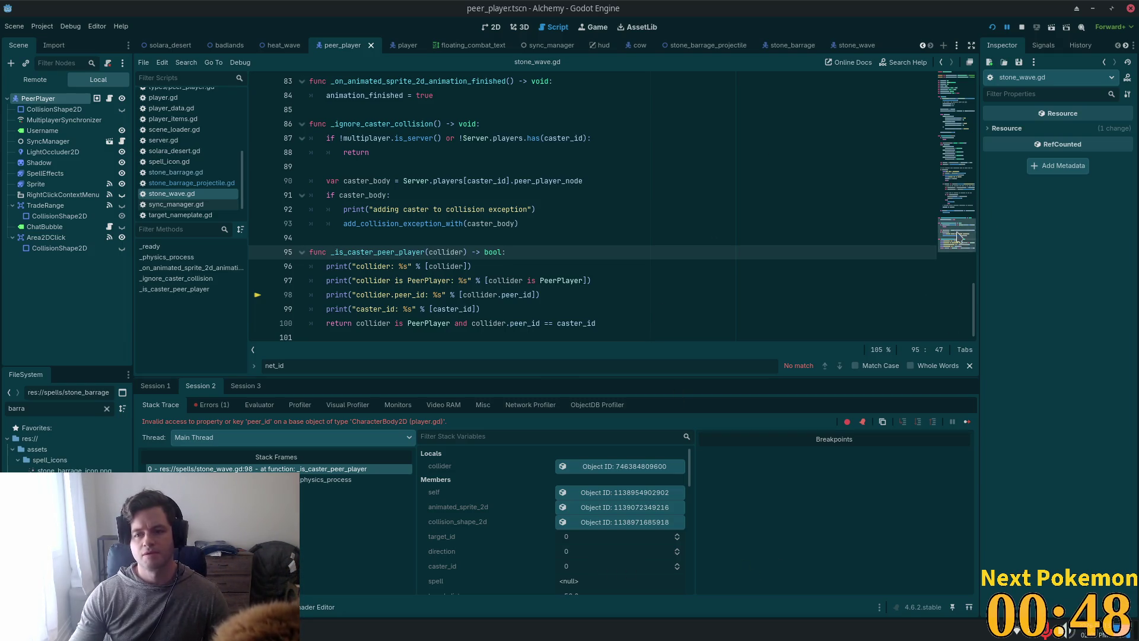
click(964, 207)
mouse_move(964, 208)
mouse_down()
mouse_move(953, 93)
mouse_move(967, 274)
mouse_up()
click(626, 472)
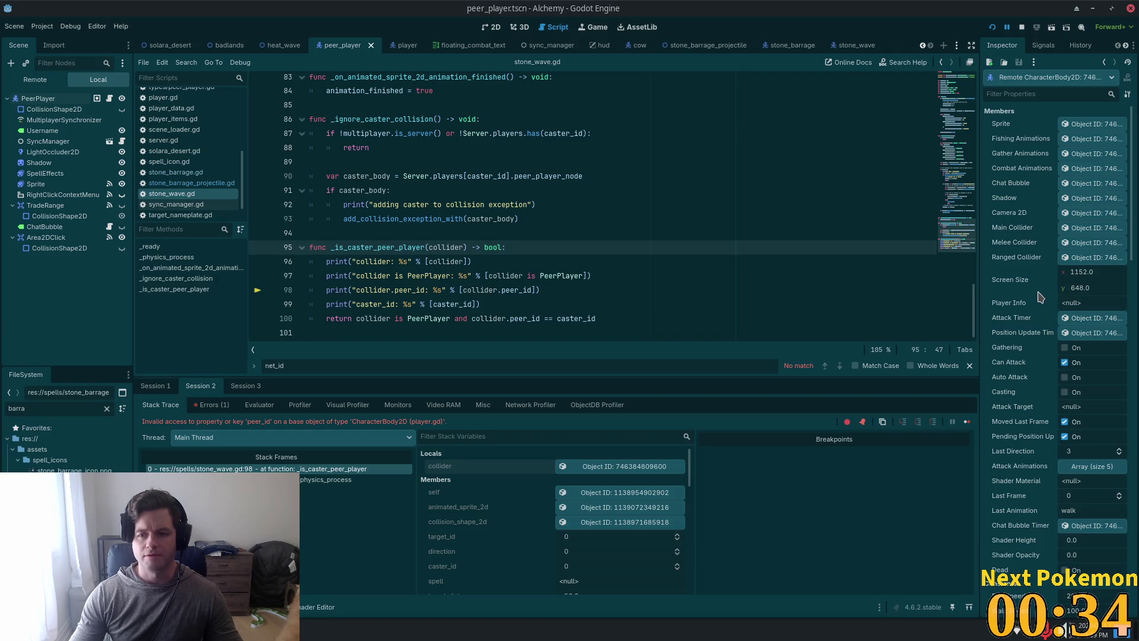
scroll(1037, 299, down, 5)
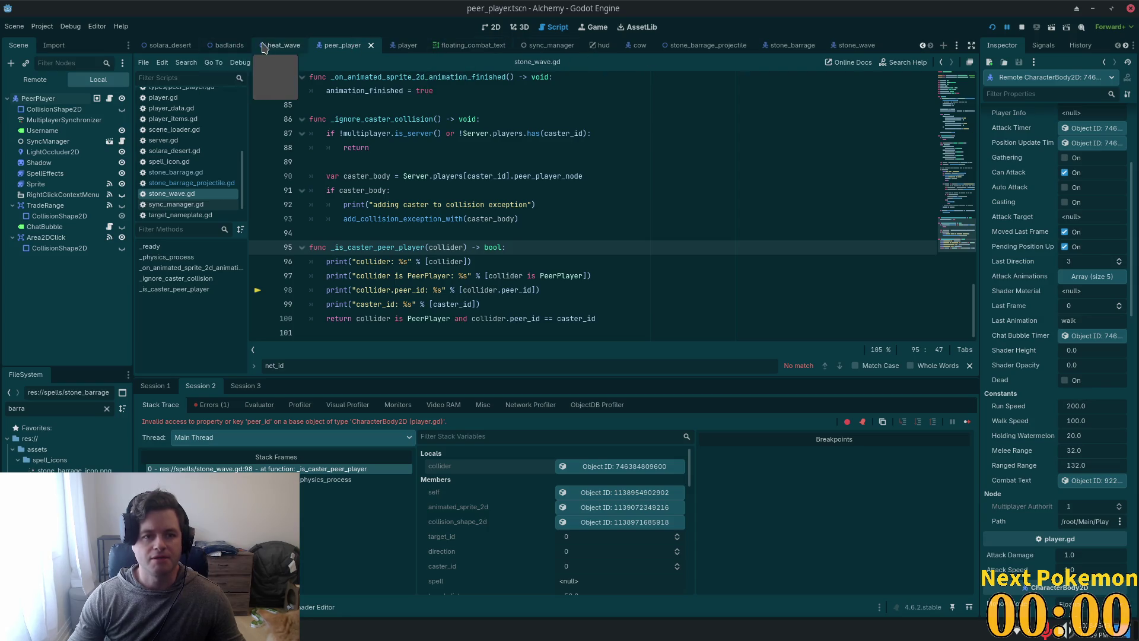
Step: In the player scene, check the Player node's collision layer bits, including bit 5, and its mask bits
click(396, 46)
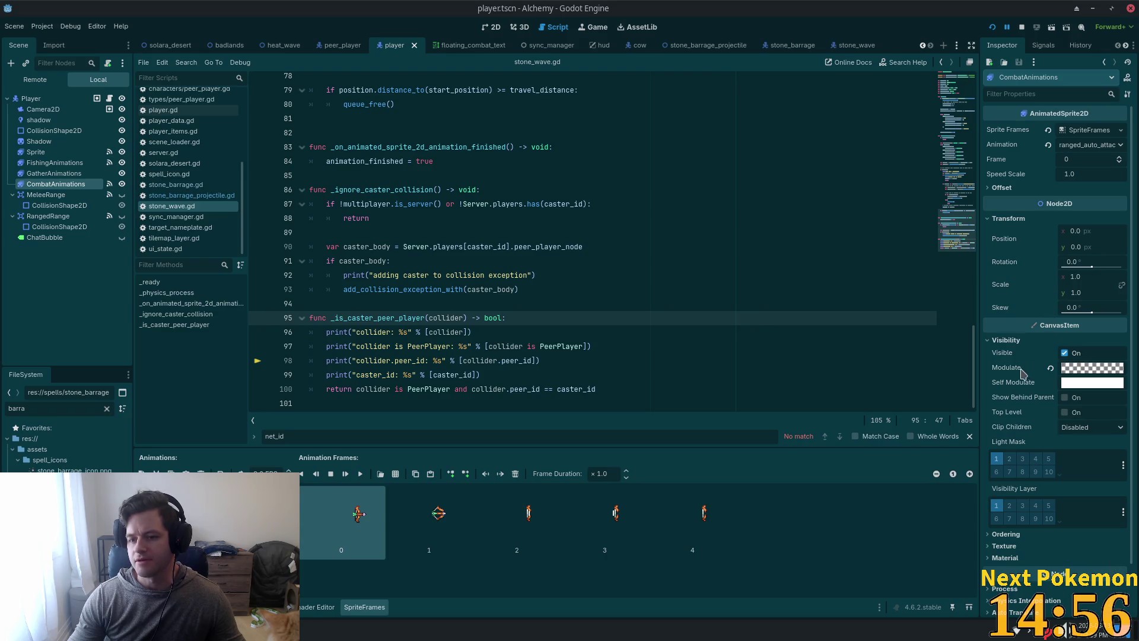
click(1002, 342)
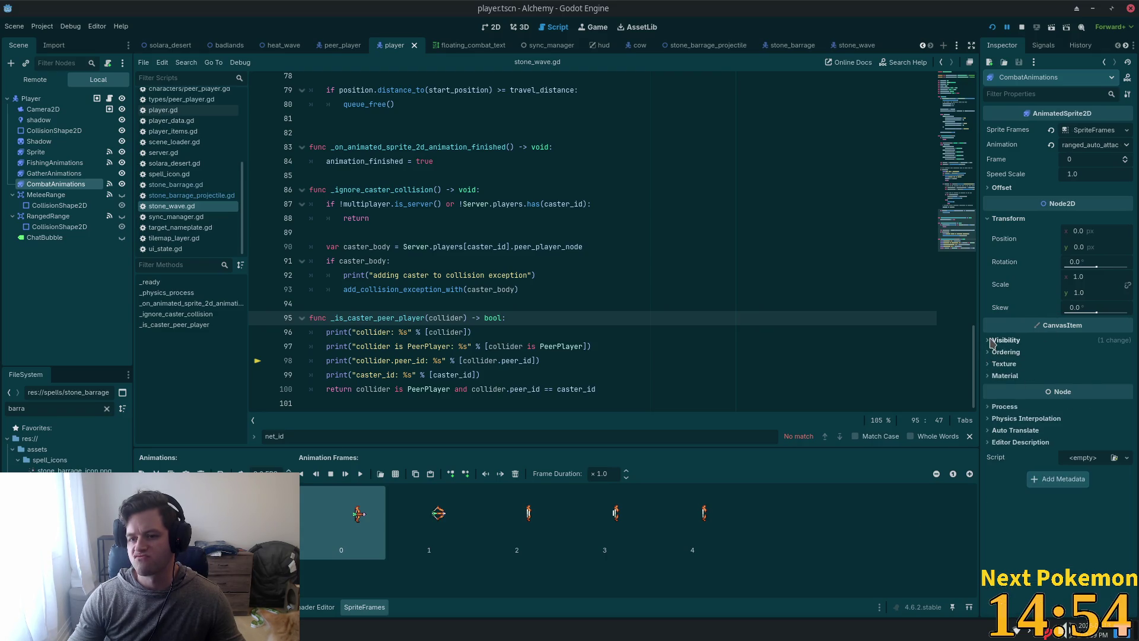
click(49, 100)
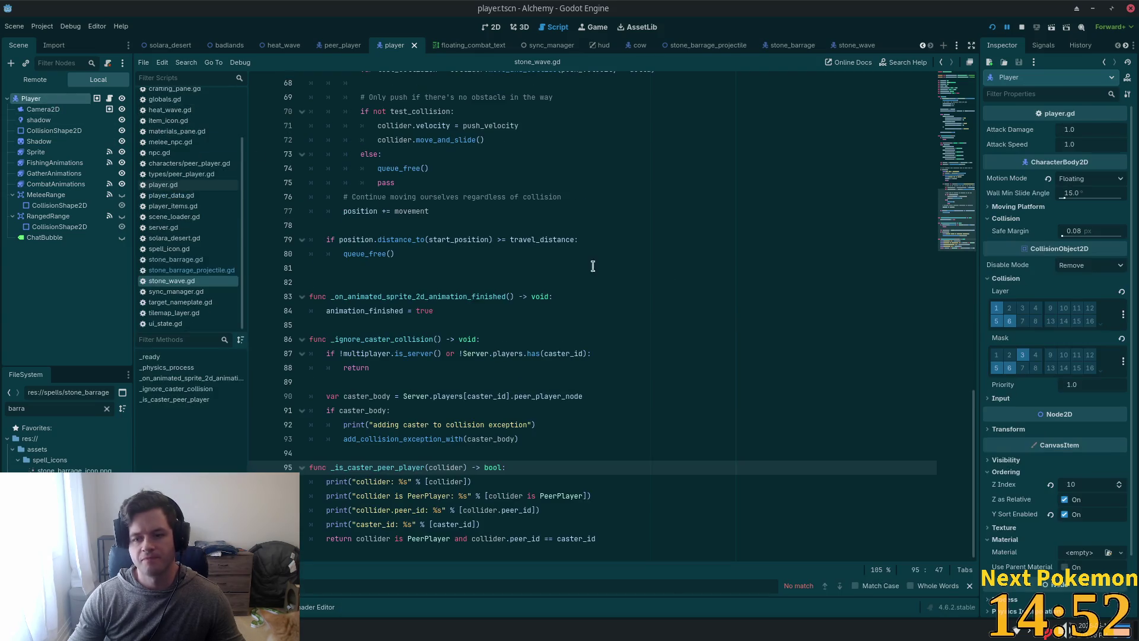
click(997, 309)
click(997, 322)
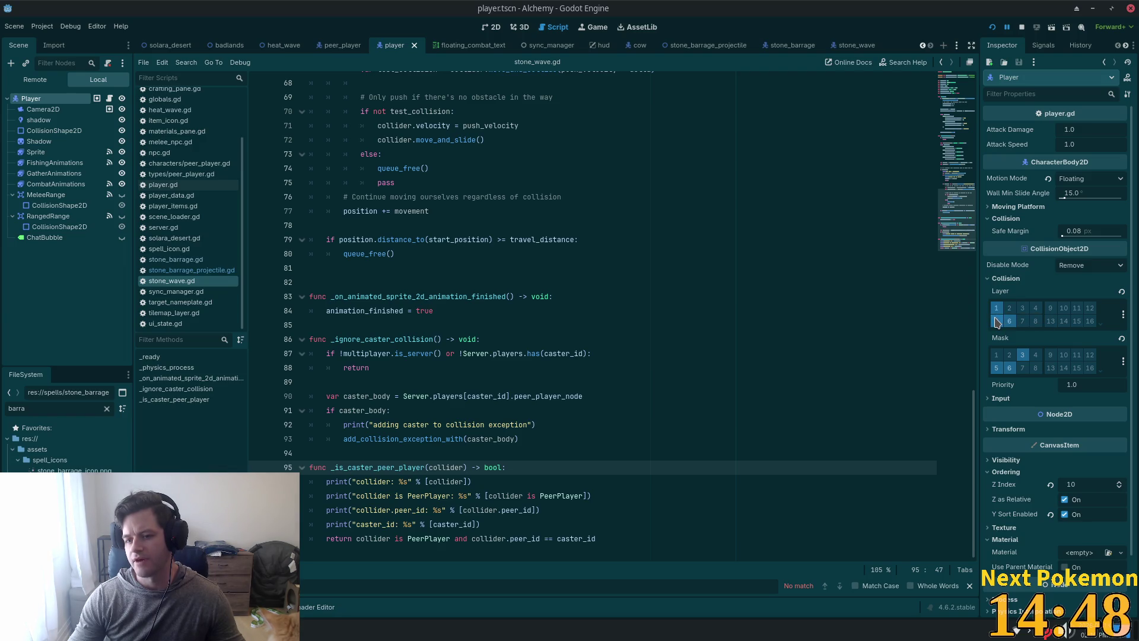
click(997, 321)
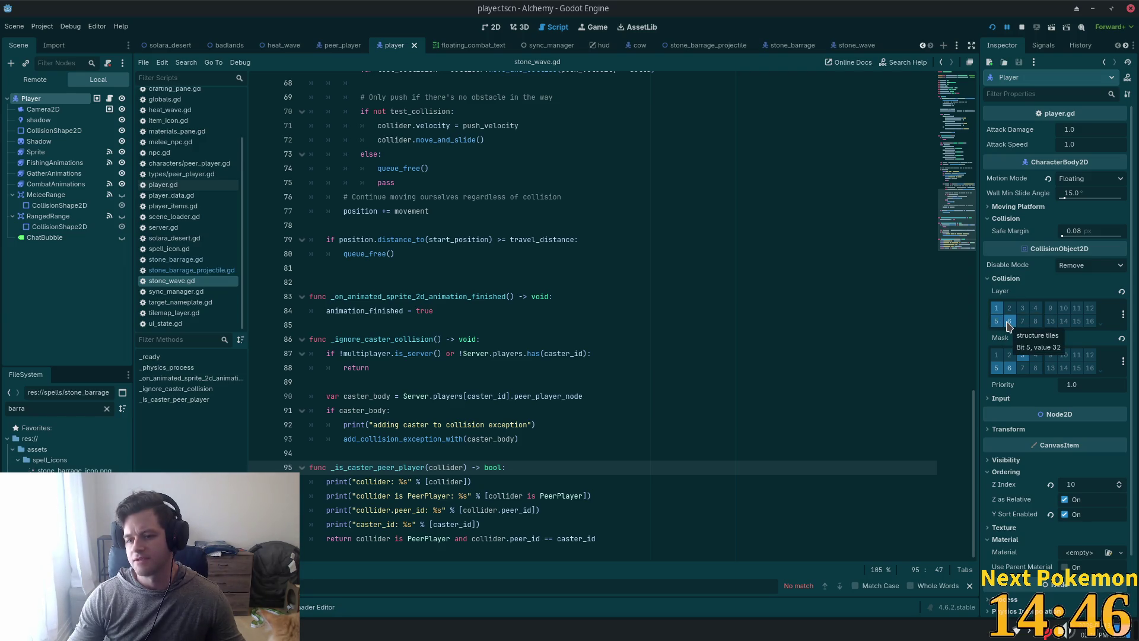
click(1023, 356)
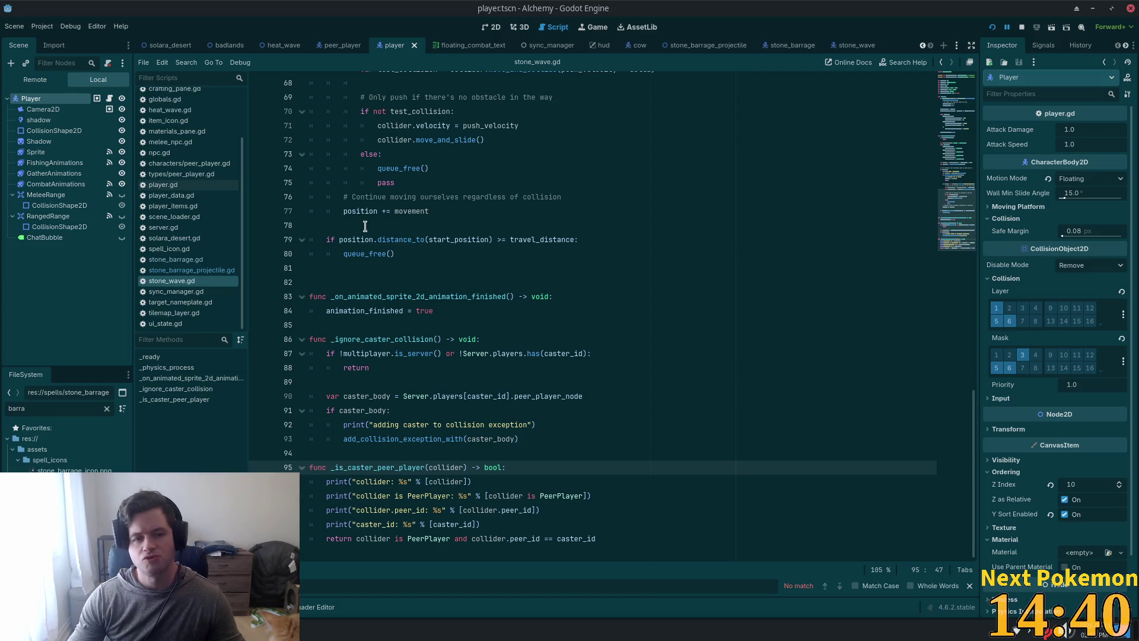
Step: Compare against stone_wave's collision settings, then select the player's MeleeRange area
click(848, 45)
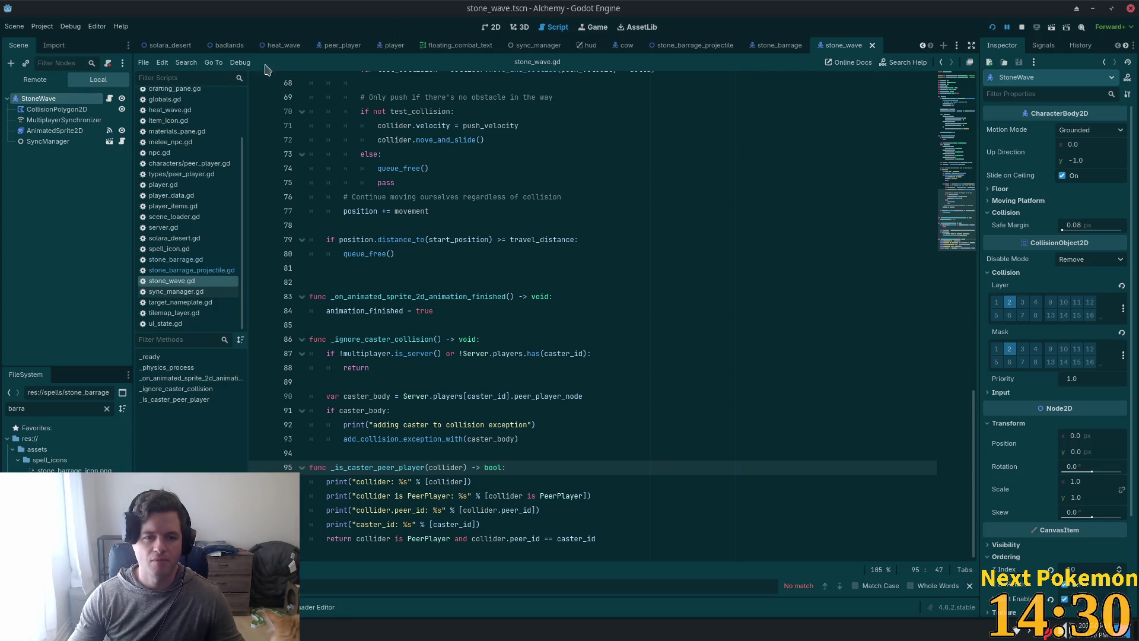
click(387, 46)
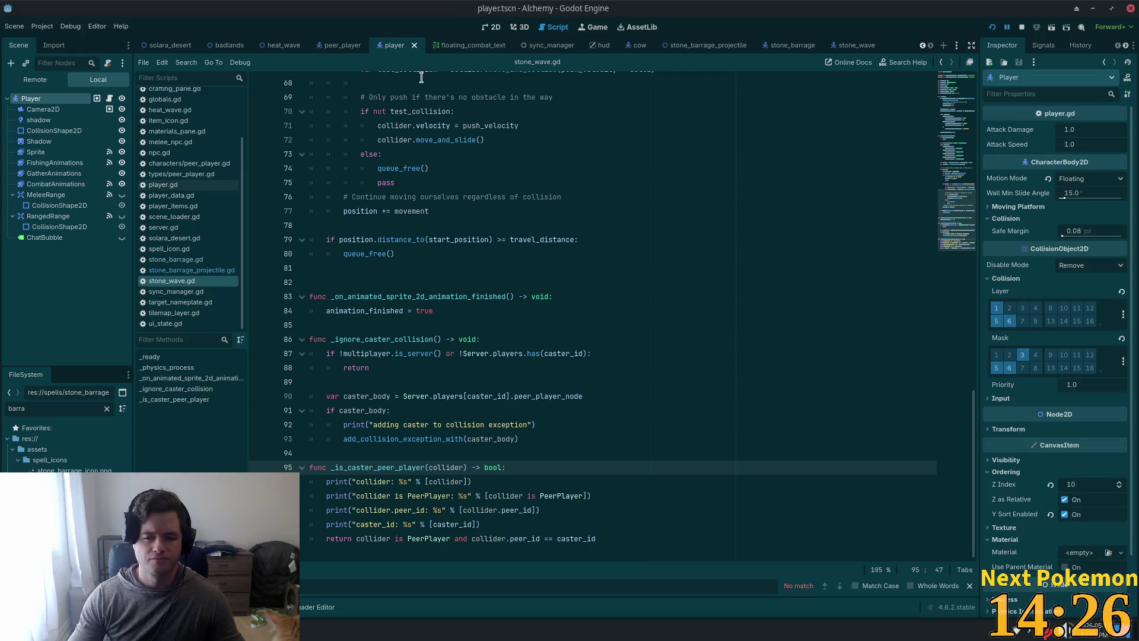
click(57, 196)
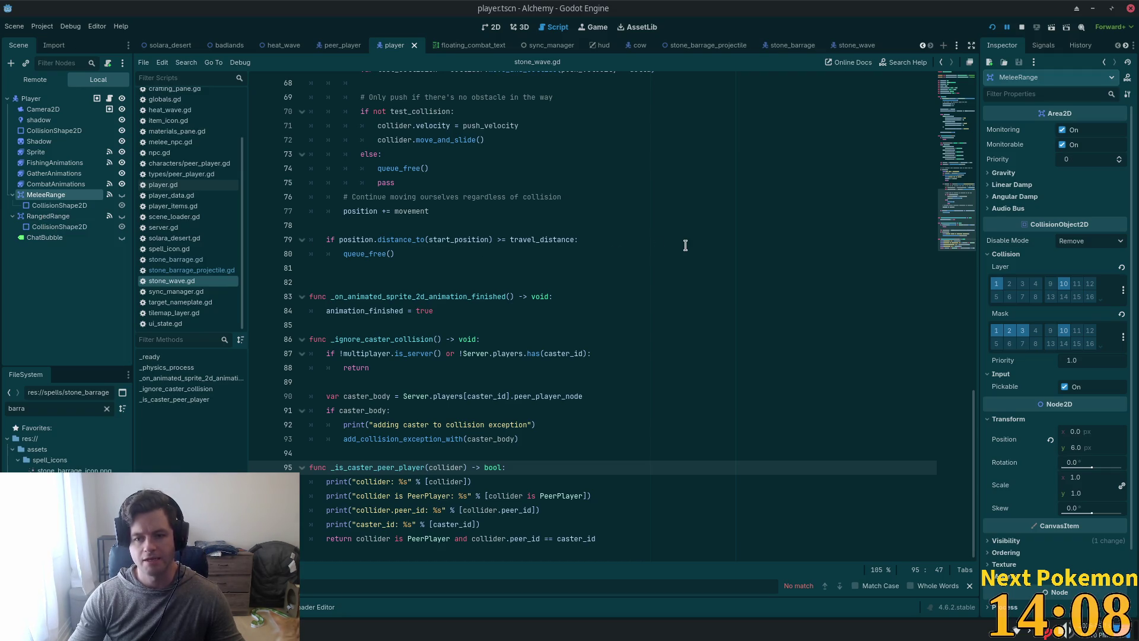
Step: Scroll through stone_wave.gd's _physics_process to the direction-matching collision code
drag(952, 228, 946, 153)
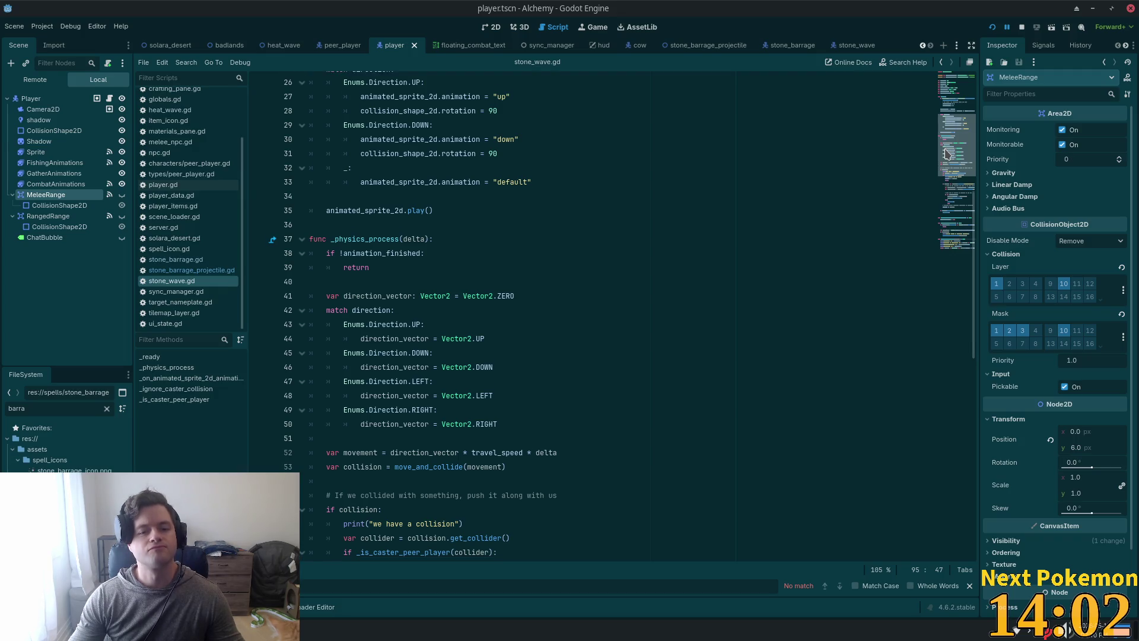
drag(946, 153, 948, 168)
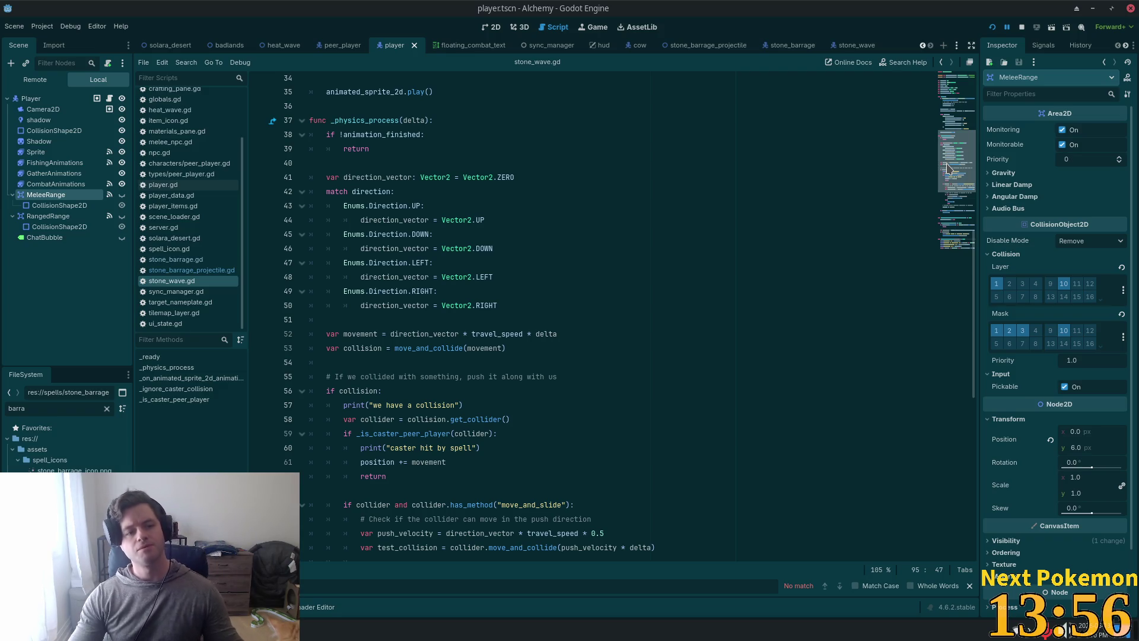
scroll(947, 169, down, 1)
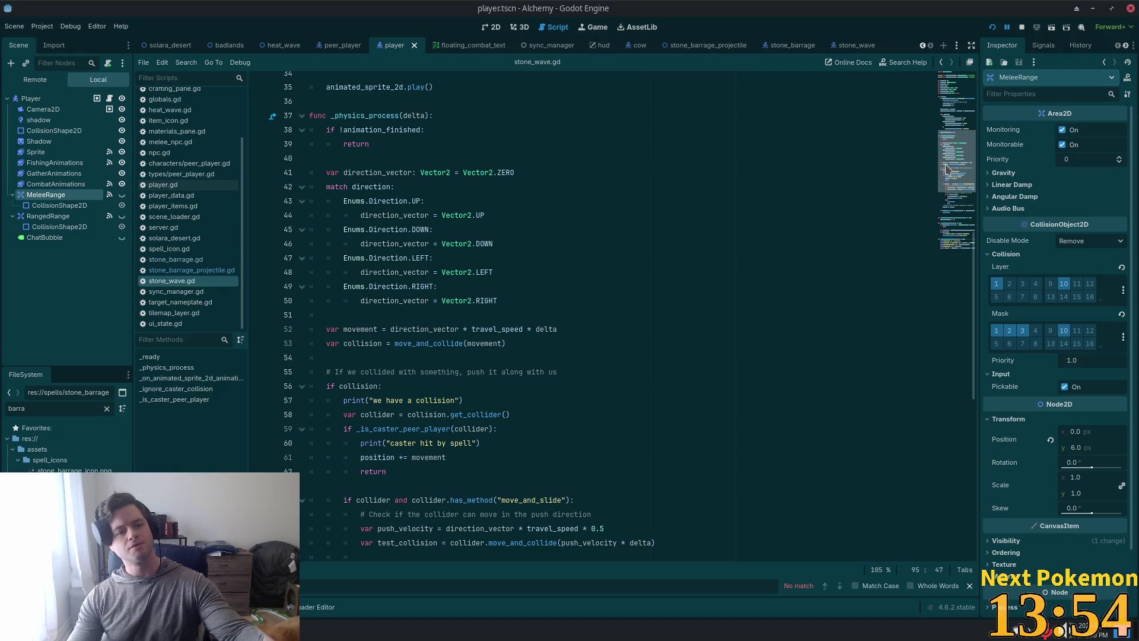
scroll(947, 169, down, 1)
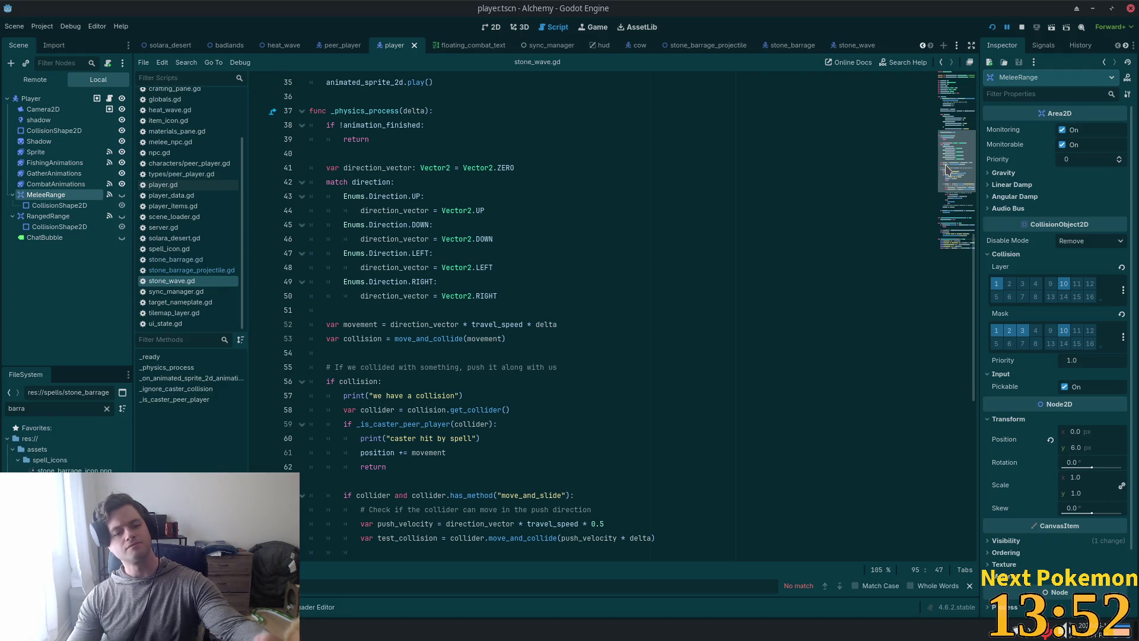
scroll(947, 170, down, 1)
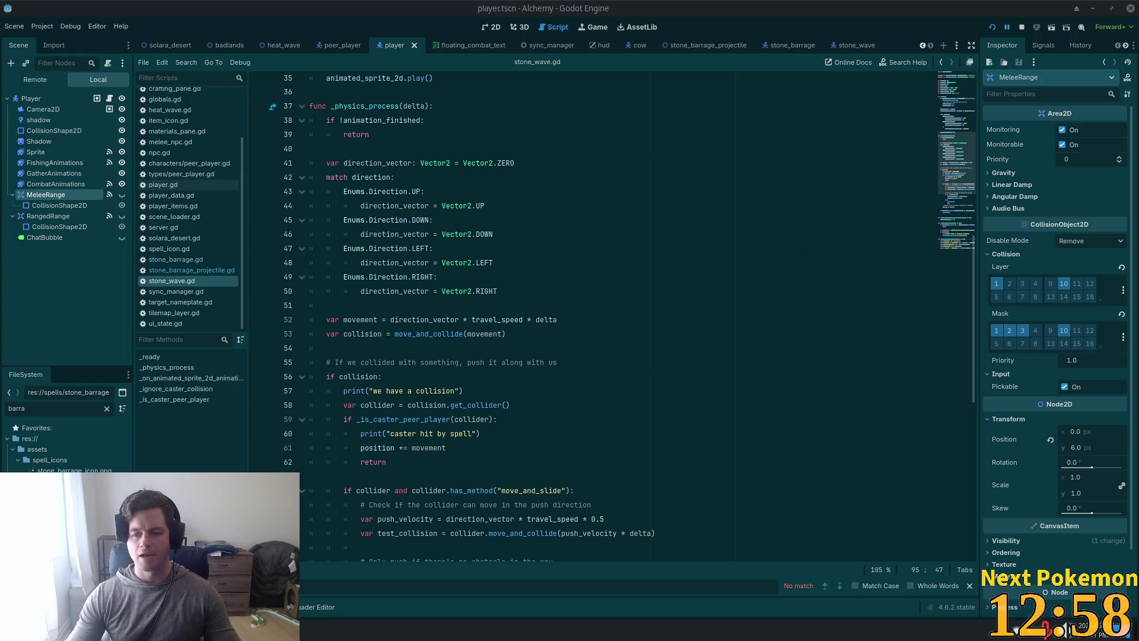
click(479, 263)
scroll(481, 268, down, 1)
scroll(481, 267, down, 2)
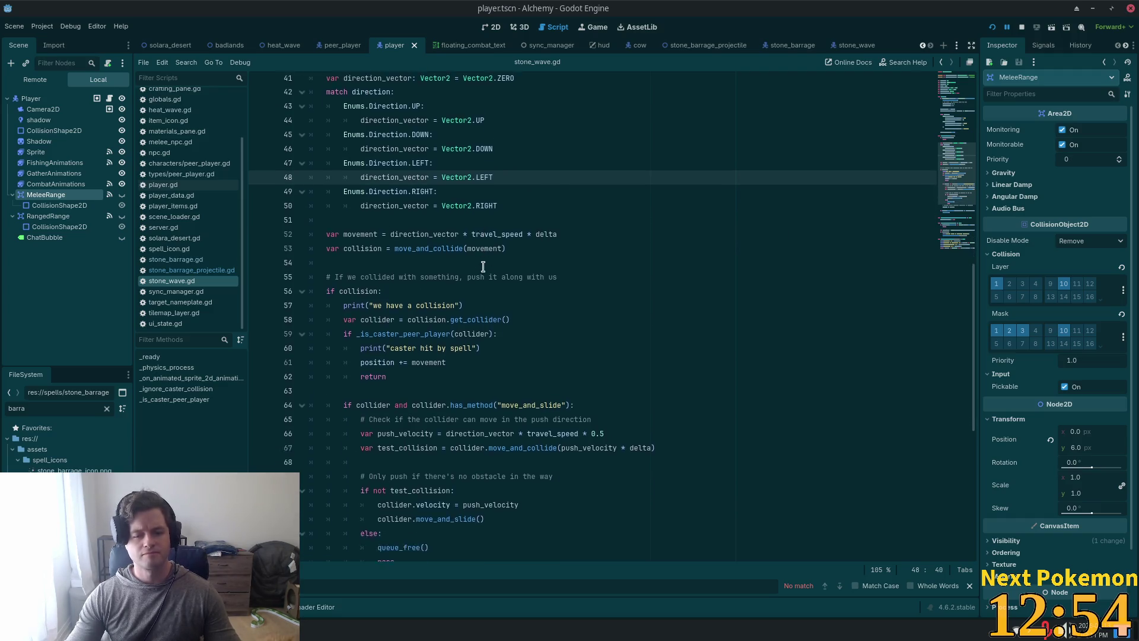
Step: Look at the line 56 collision check, then list MeleeRange's signal connections
click(422, 250)
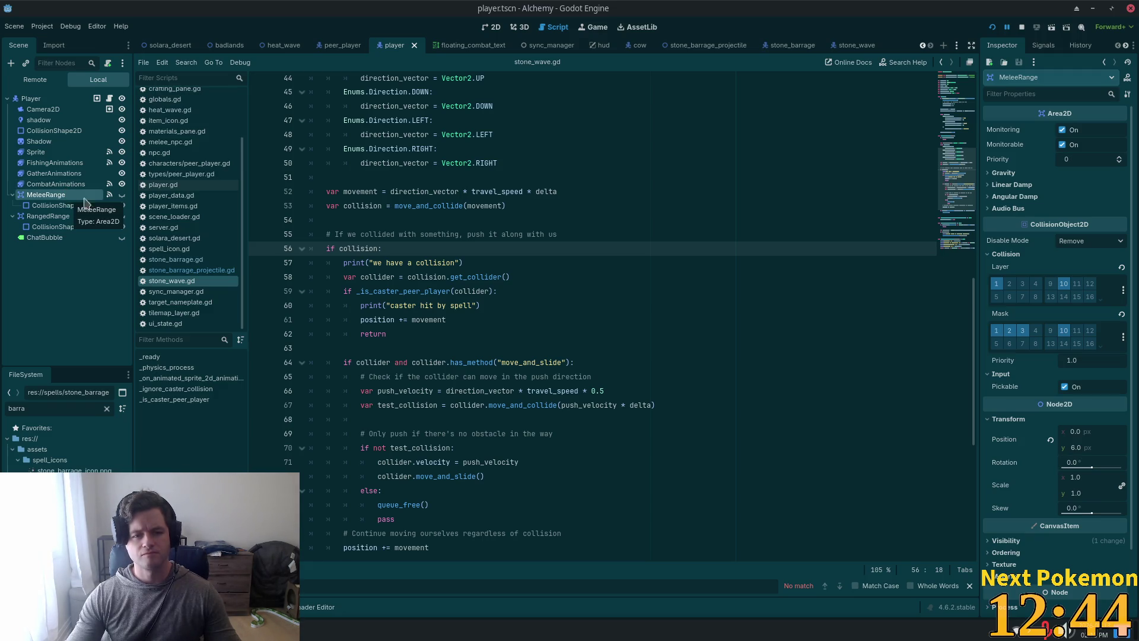
click(653, 222)
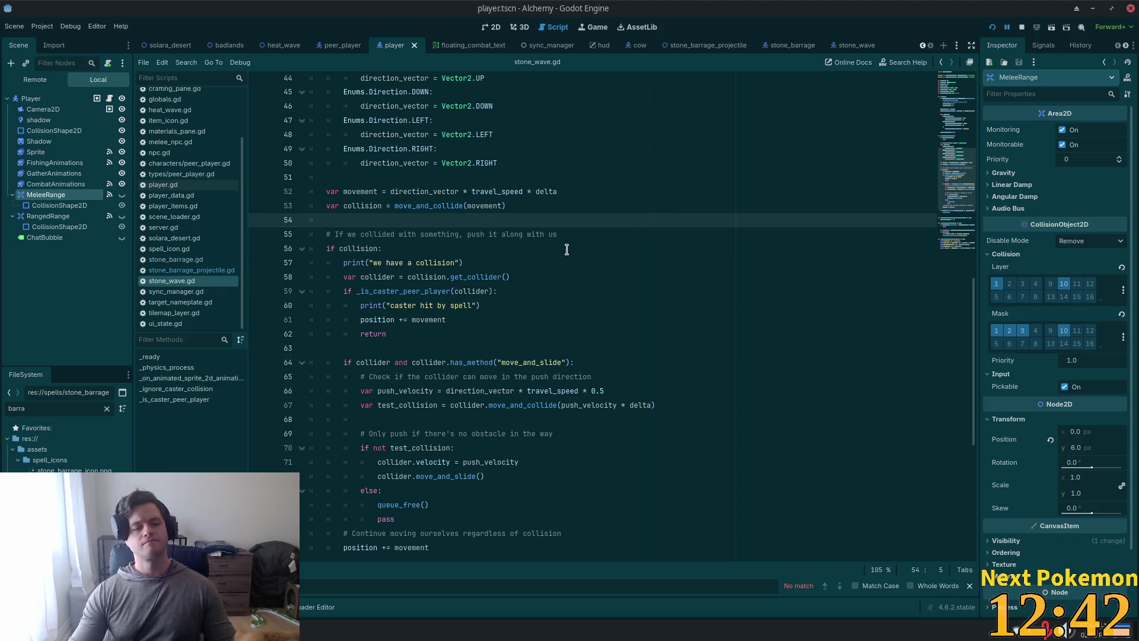
click(109, 194)
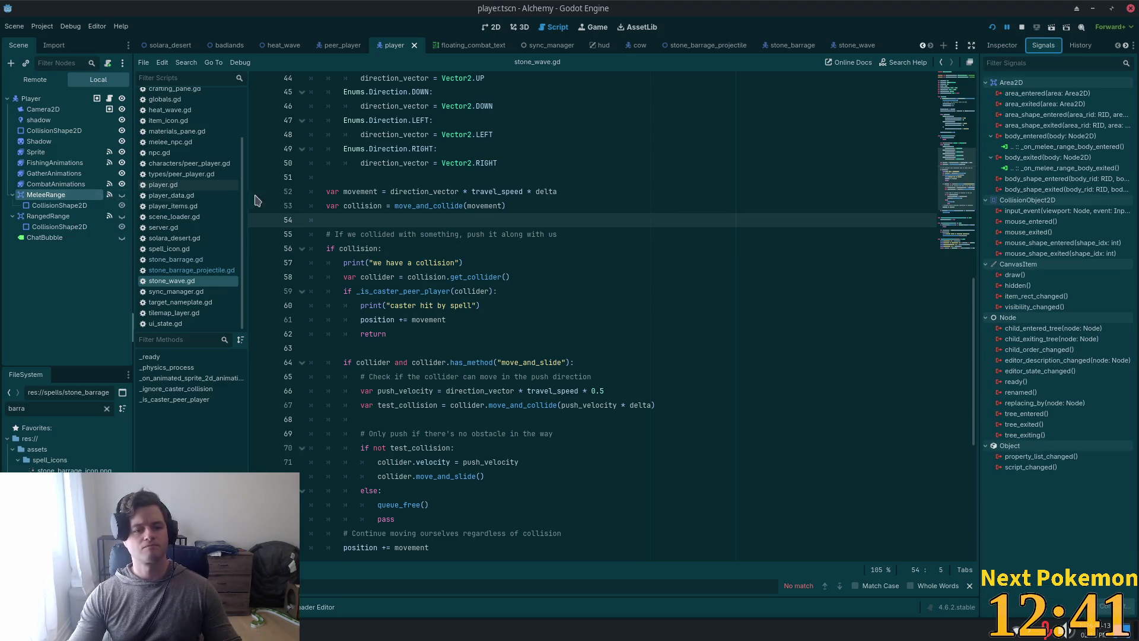
Step: Jump to player.gd's body_entered handler and highlight add_melee_collision and the target variable
double_click(1041, 146)
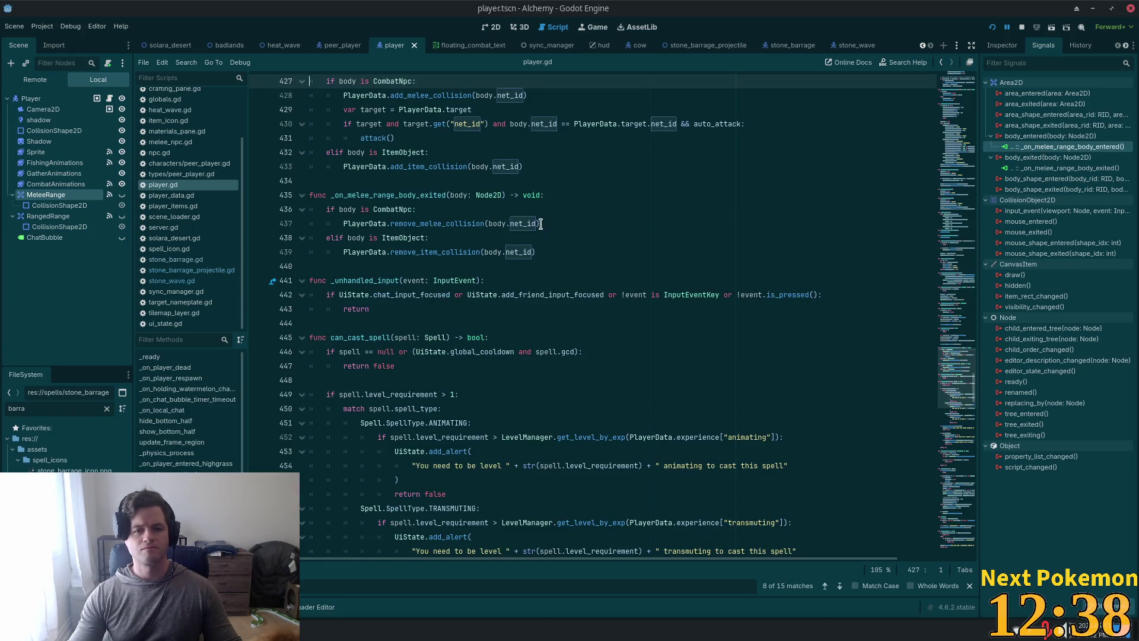
scroll(492, 213, up, 2)
double_click(440, 180)
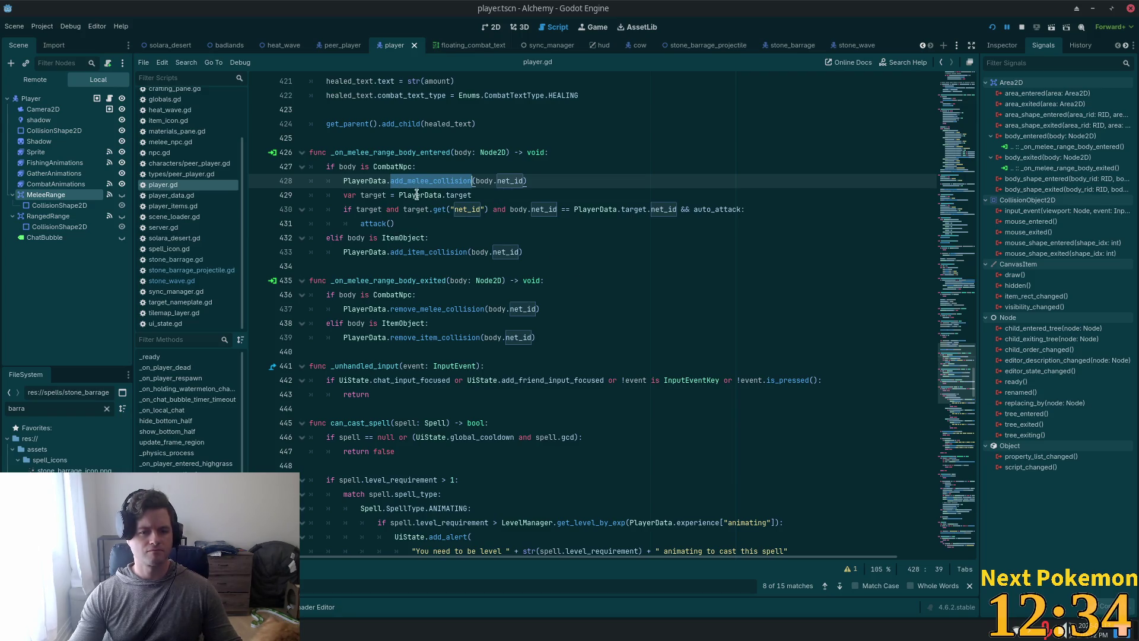
double_click(374, 194)
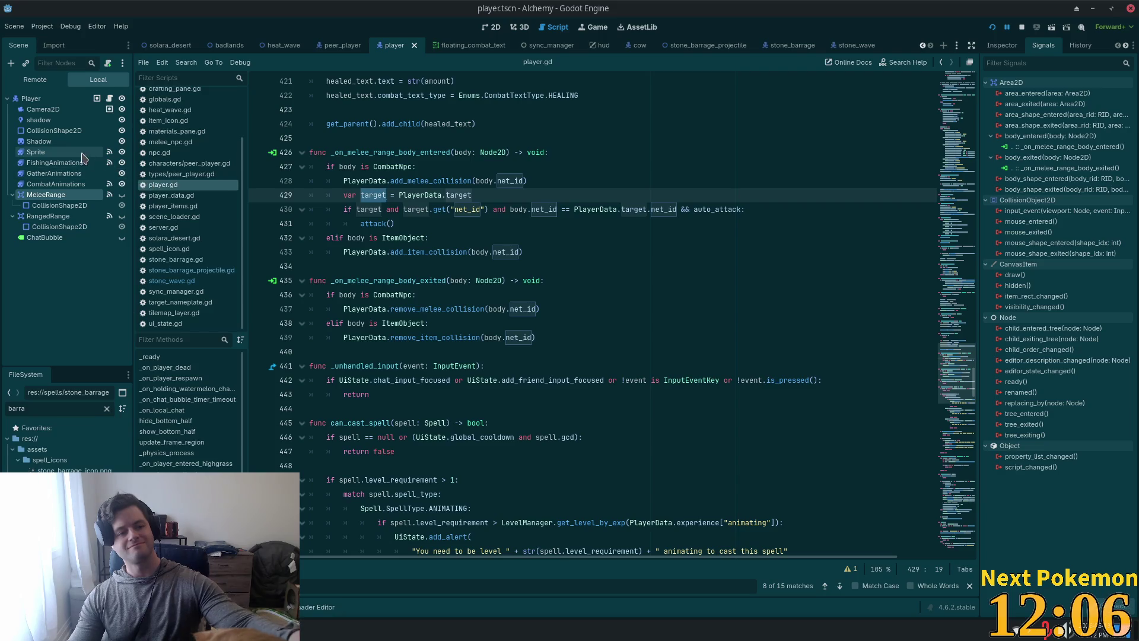
Step: Select the player's CollisionShape2D node and highlight the main_collider variable in player.gd
click(56, 131)
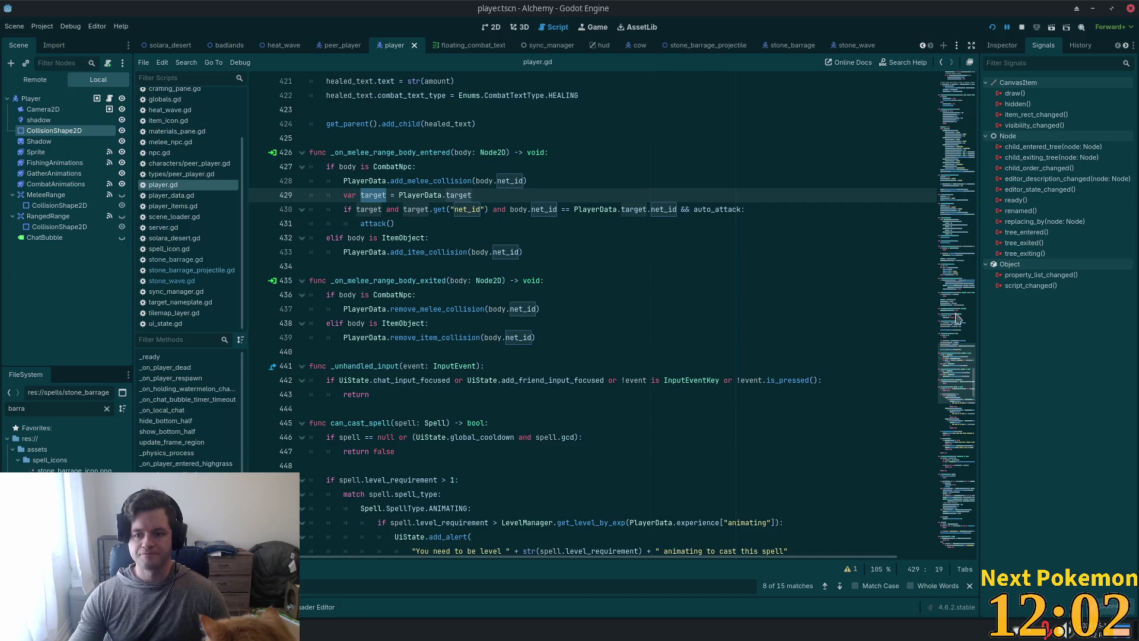
scroll(952, 220, up, 20)
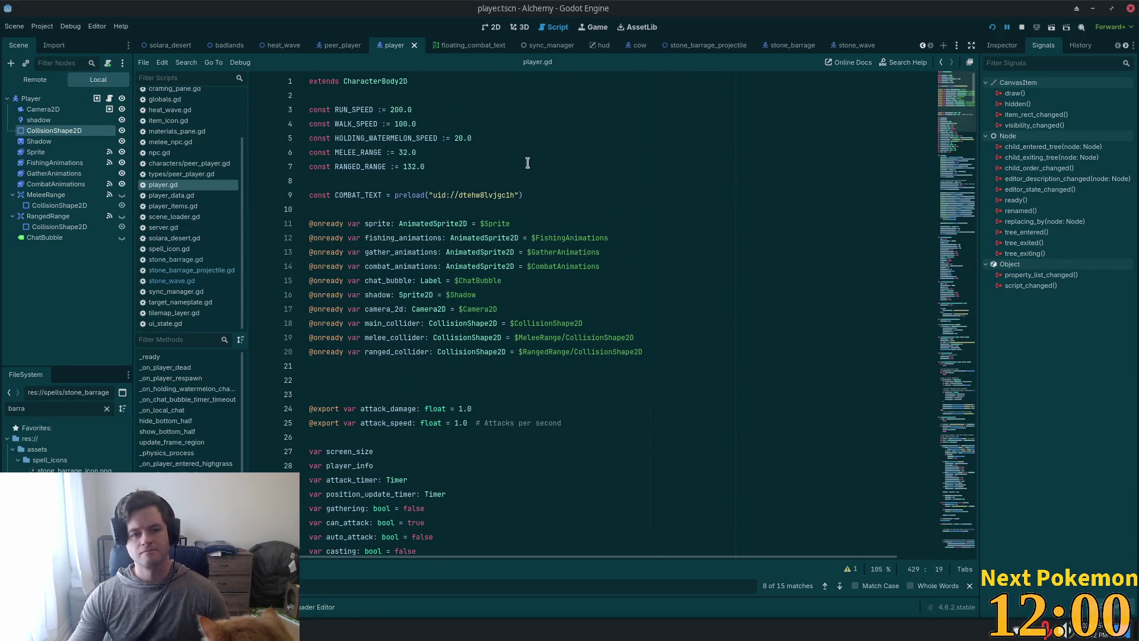
scroll(485, 167, down, 1)
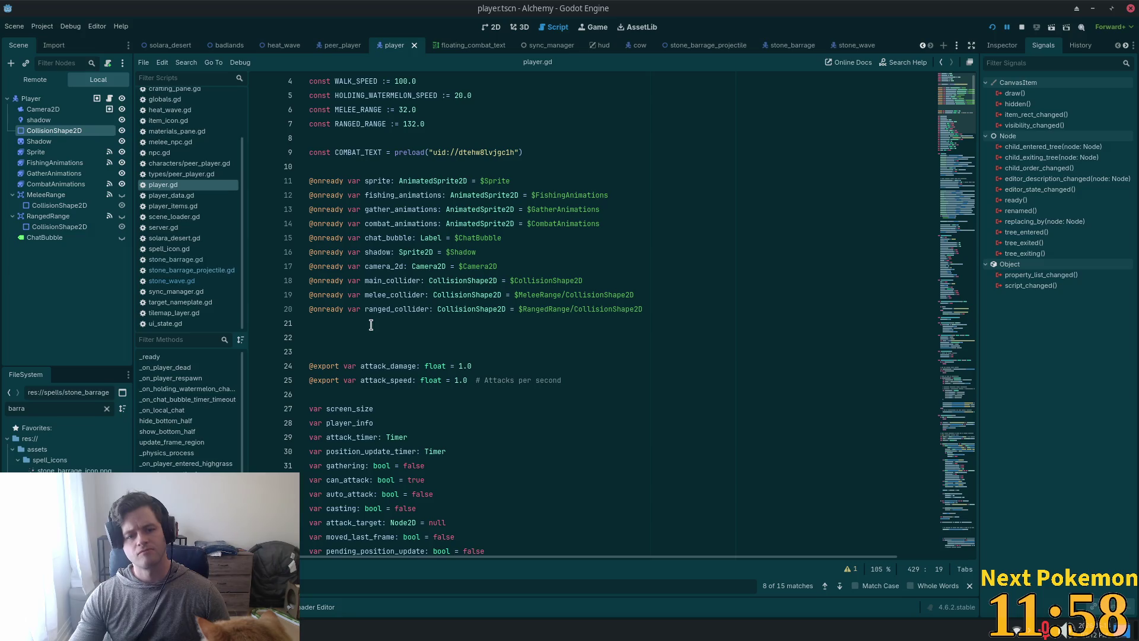
click(365, 342)
click(352, 325)
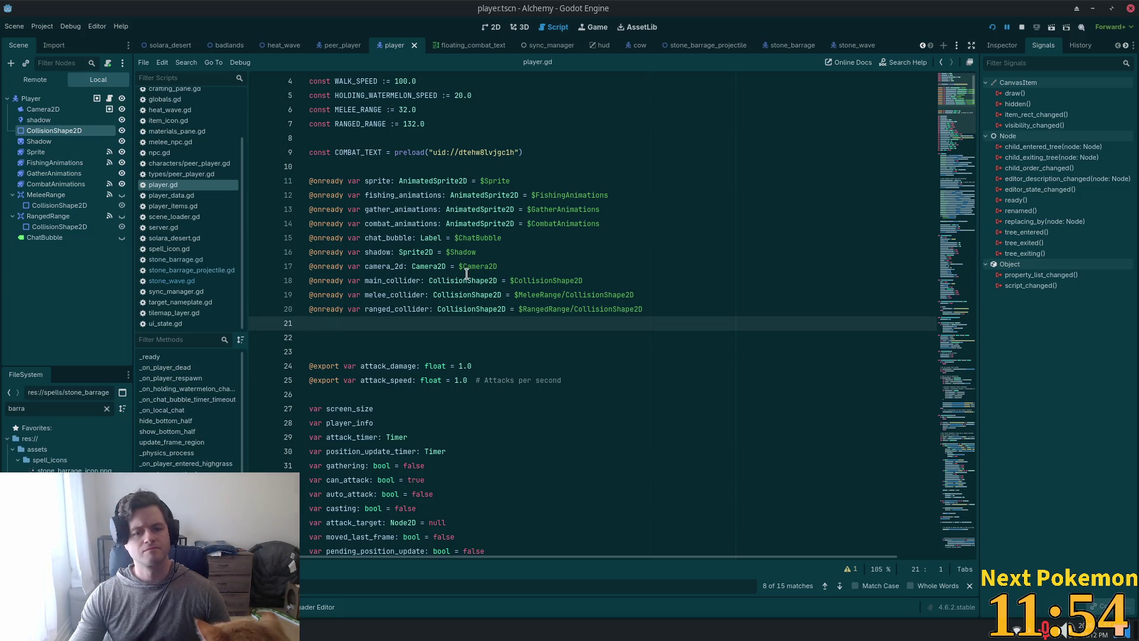
mouse_move(466, 276)
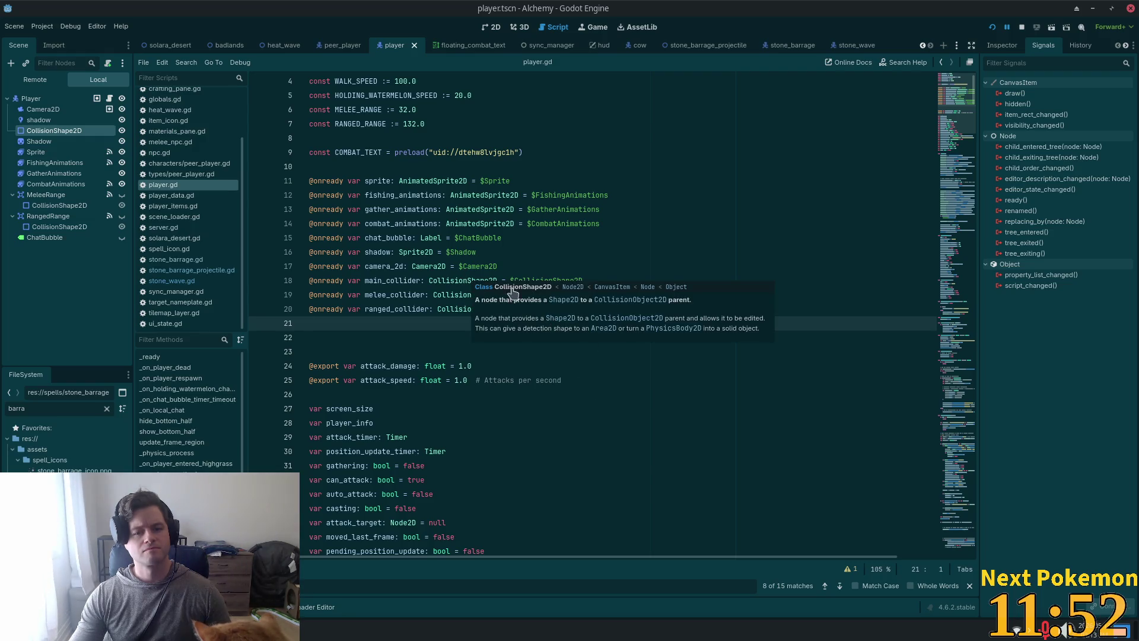
double_click(387, 280)
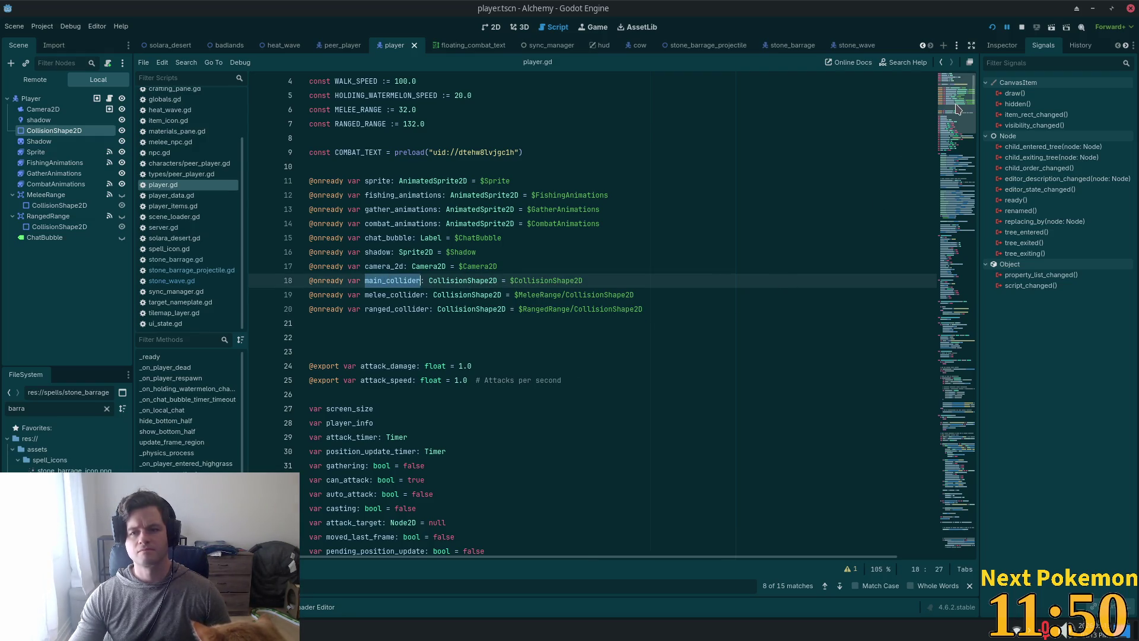
Step: Browse player.gd around lines 408, 250 and 145
mouse_move(955, 101)
mouse_down()
mouse_move(979, 586)
mouse_move(967, 481)
mouse_move(973, 386)
mouse_move(979, 403)
mouse_move(984, 382)
mouse_up()
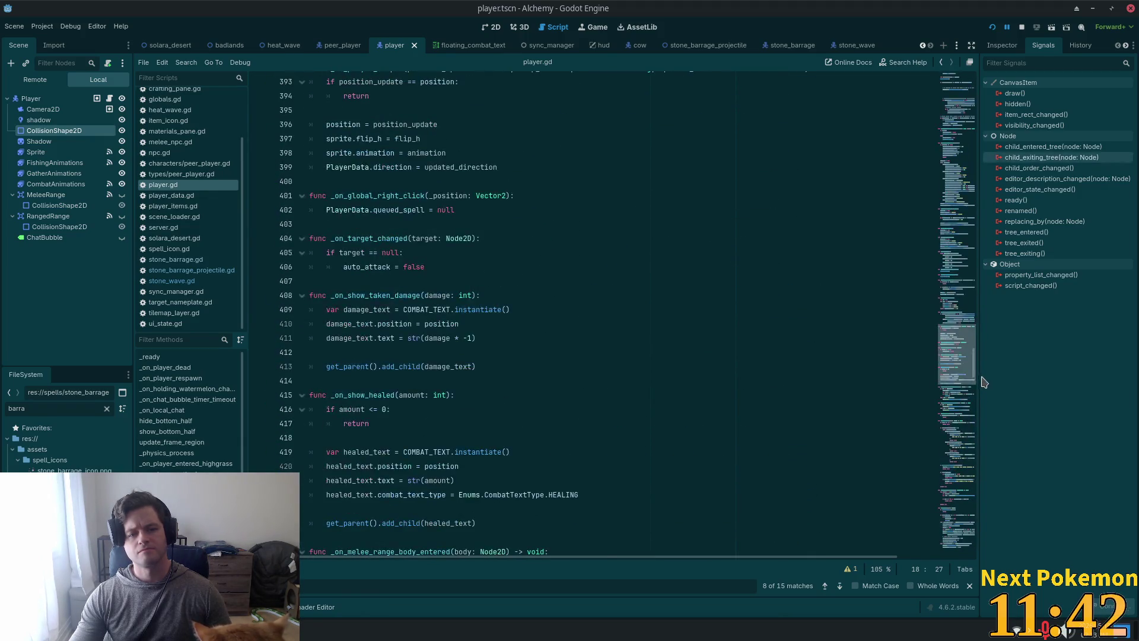
click(636, 296)
scroll(667, 305, up, 3)
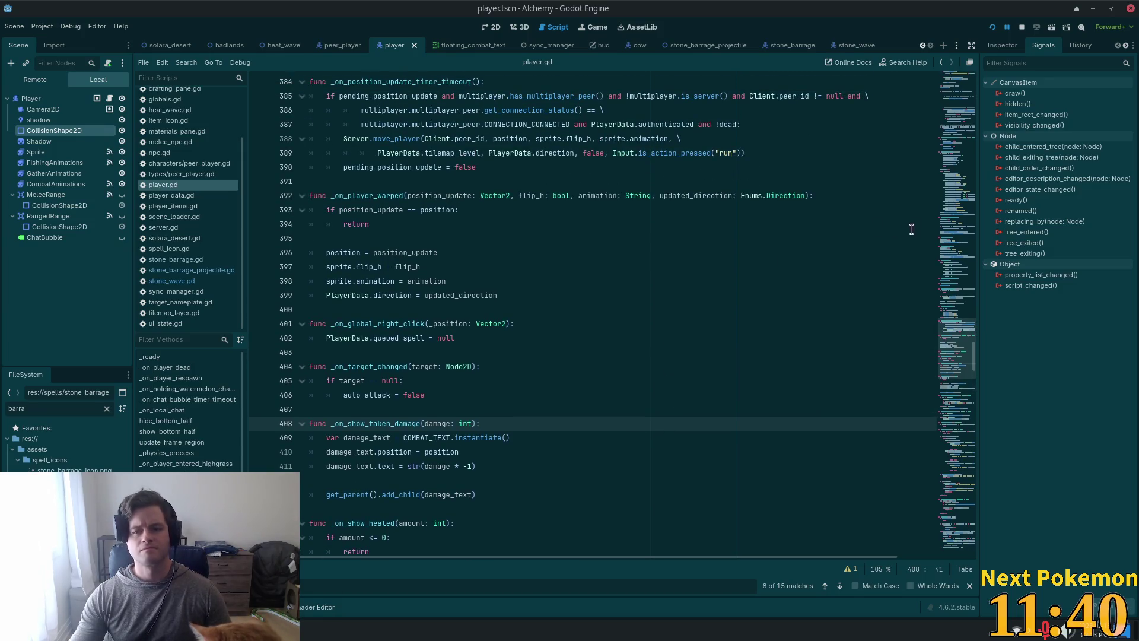
click(952, 192)
drag(962, 250, 962, 185)
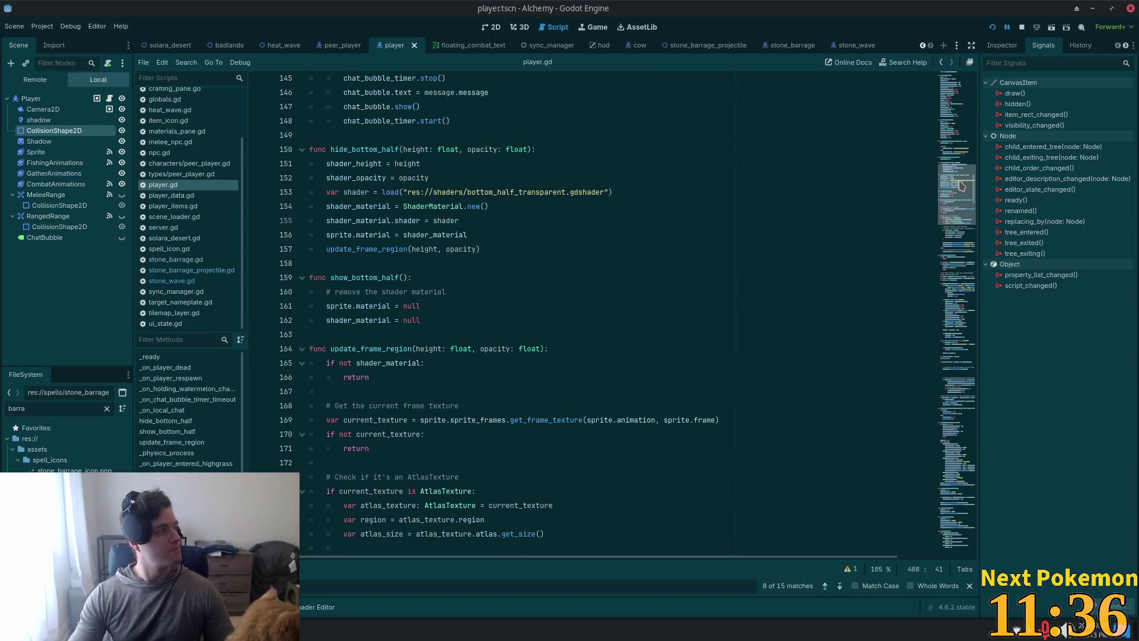
mouse_move(962, 184)
mouse_down()
mouse_move(962, 105)
mouse_move(962, 206)
mouse_move(962, 178)
mouse_up()
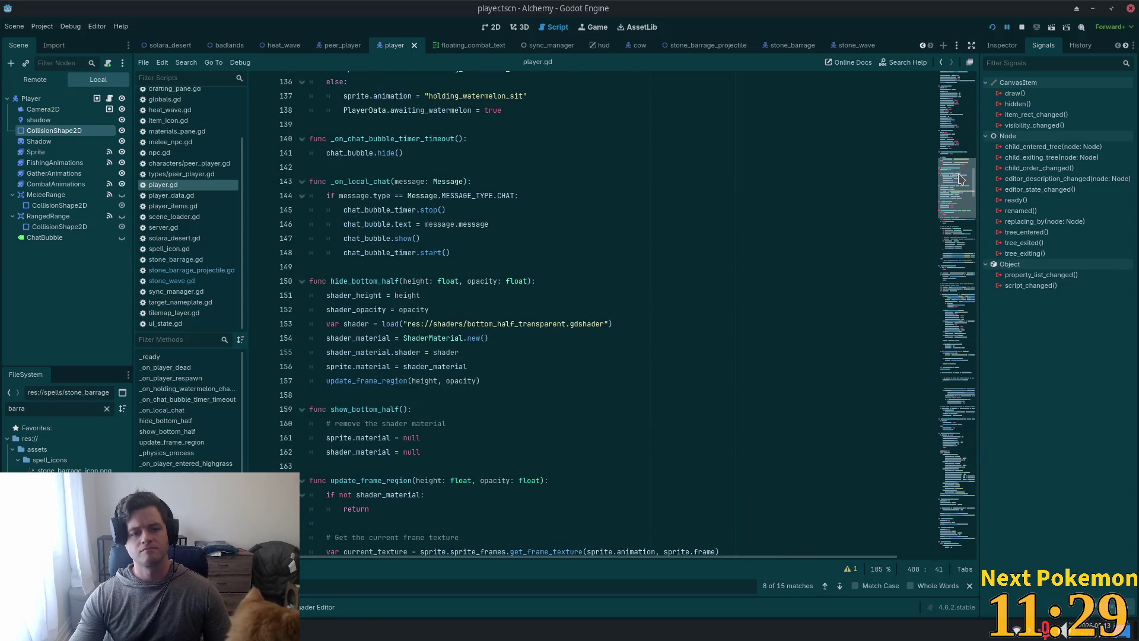
click(740, 211)
Step: Step through the 'collision' matches with Find Next to line 622, then switch to the stone_wave scene
key(F3)
key(F3)
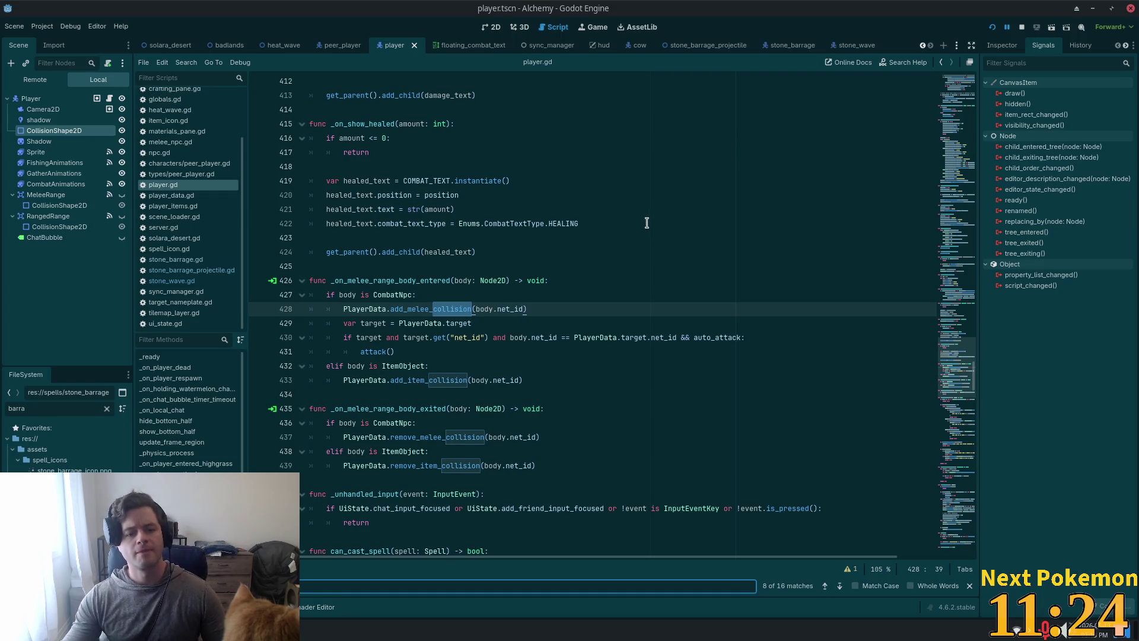
key(F3)
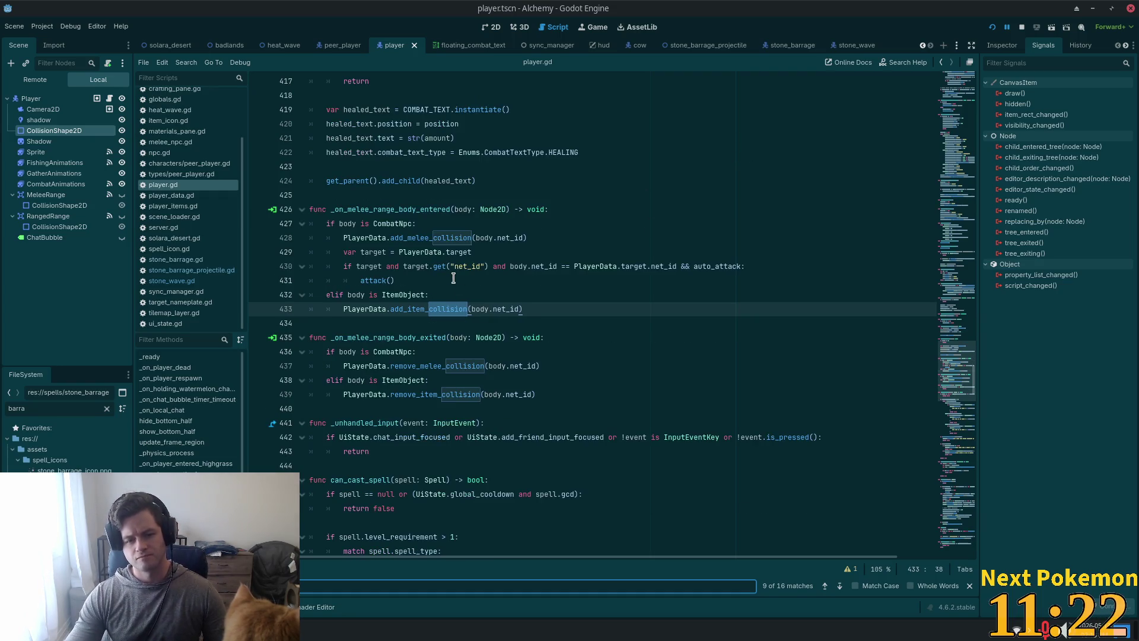
key(F3)
key(F3)
key(F3)
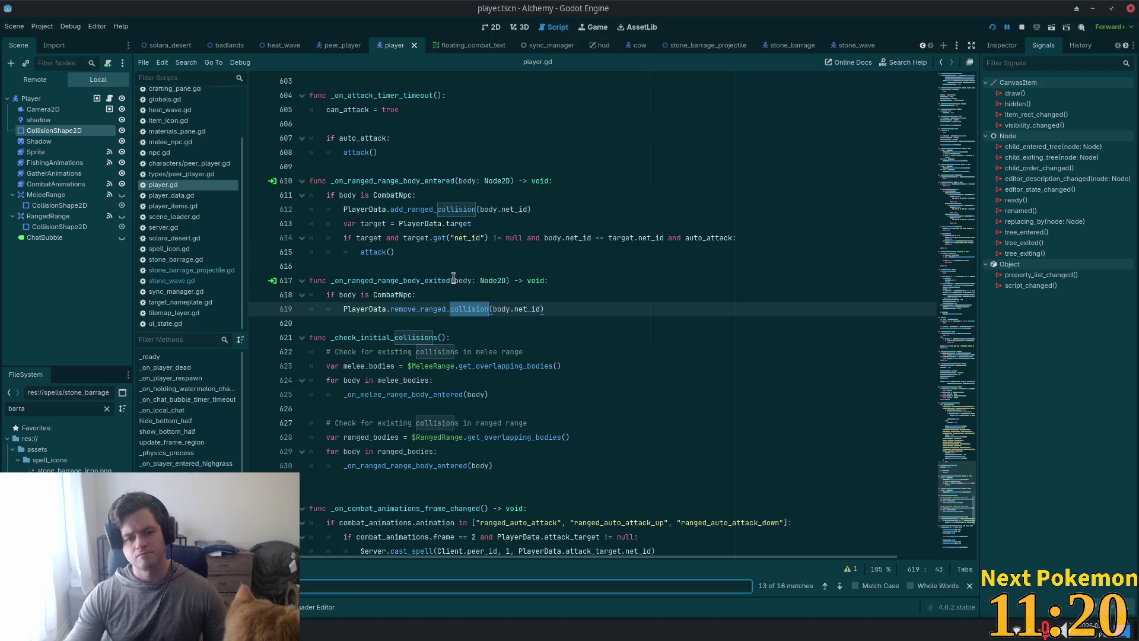
key(F3)
key(F3)
key(F3)
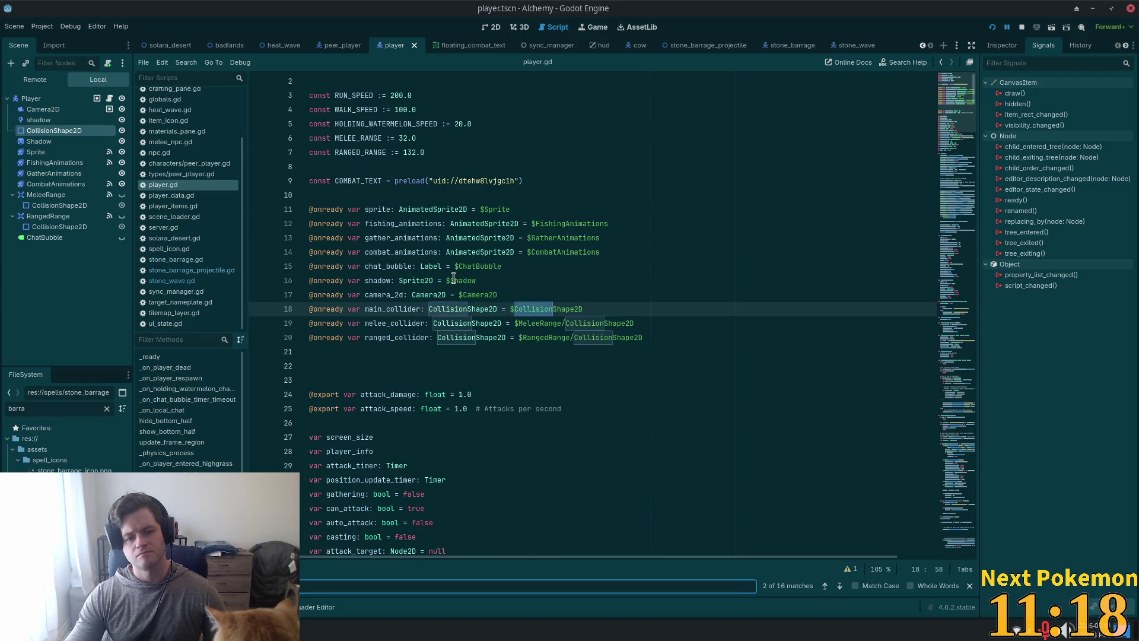
key(F3)
key(F3)
key(F3)
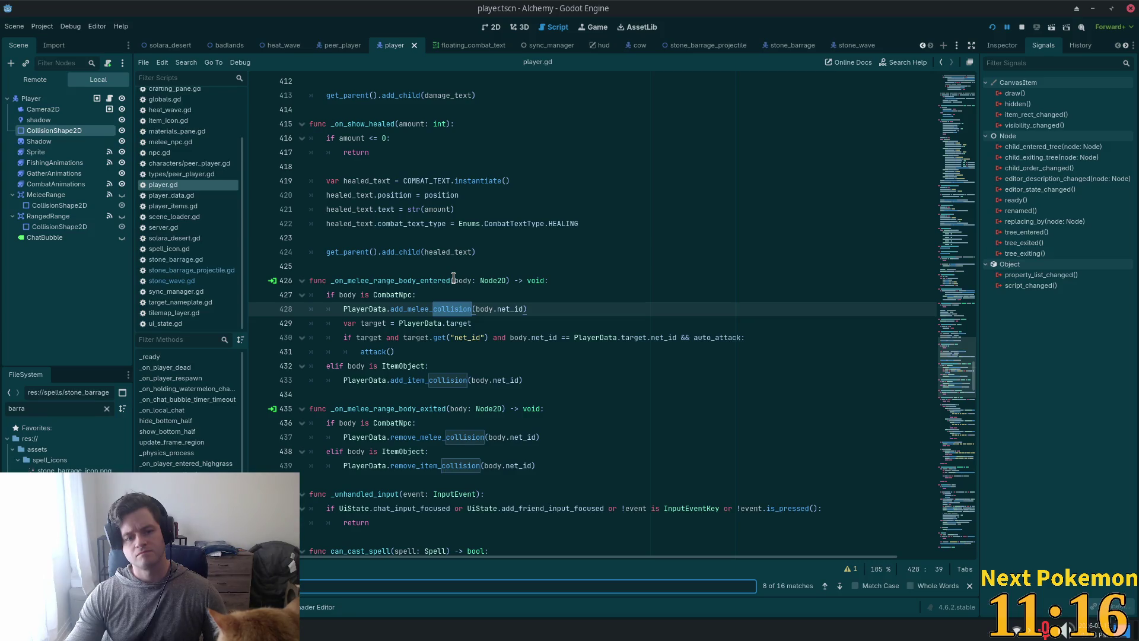
key(F3)
key(F3)
key(F3)
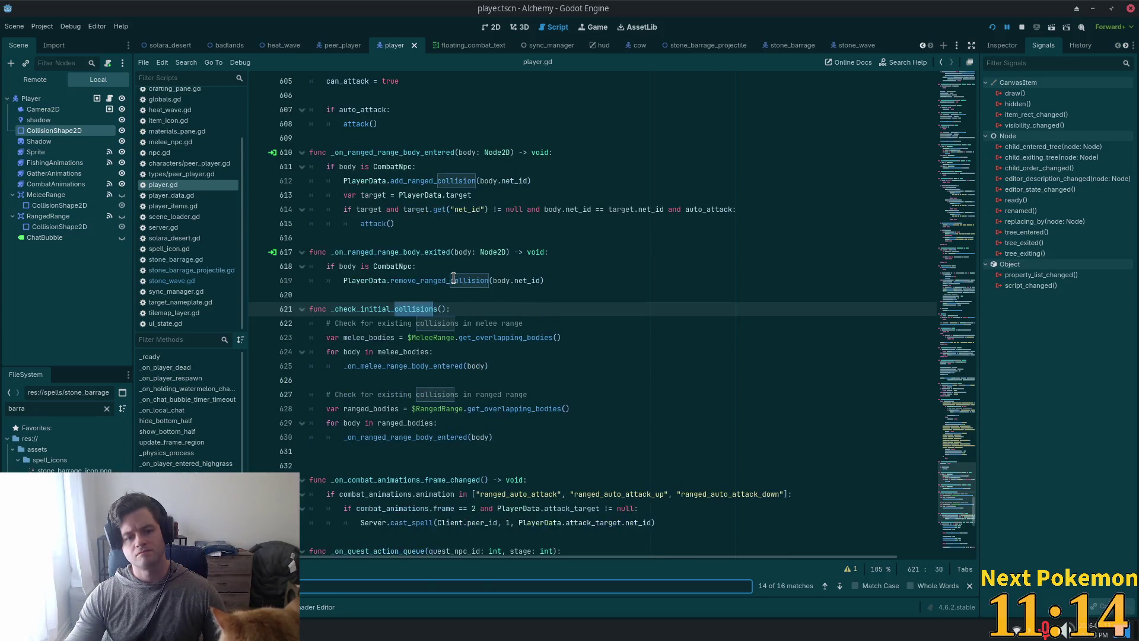
key(F3)
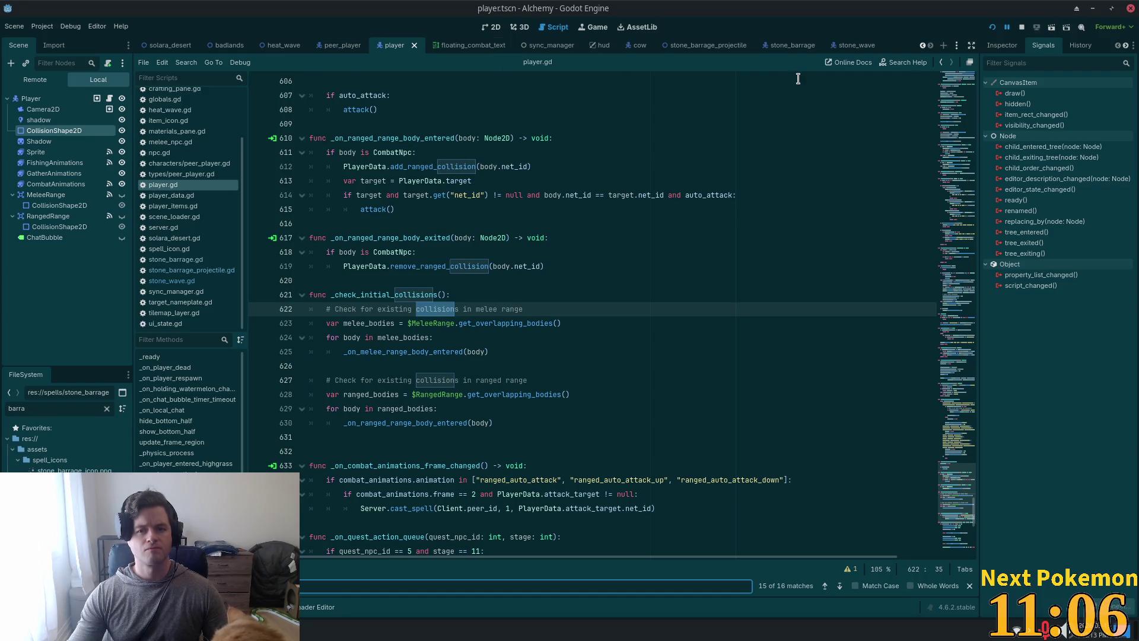
click(847, 45)
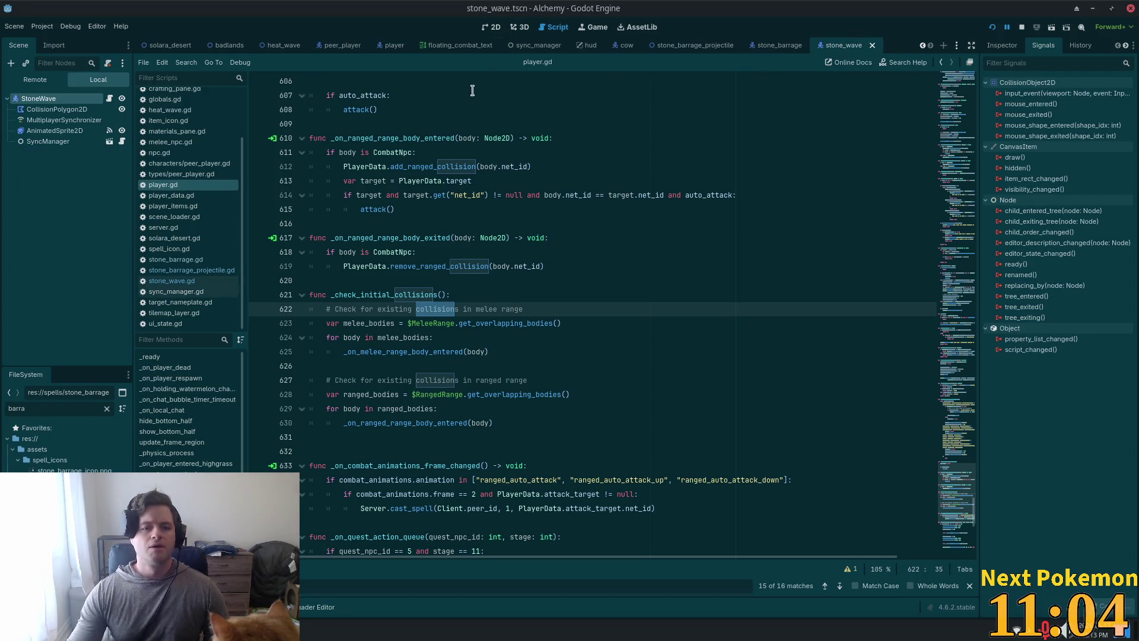
Step: Open stone_wave.gd at the get_collider call on line 58, then show StoneWave's collision layer and mask
click(112, 99)
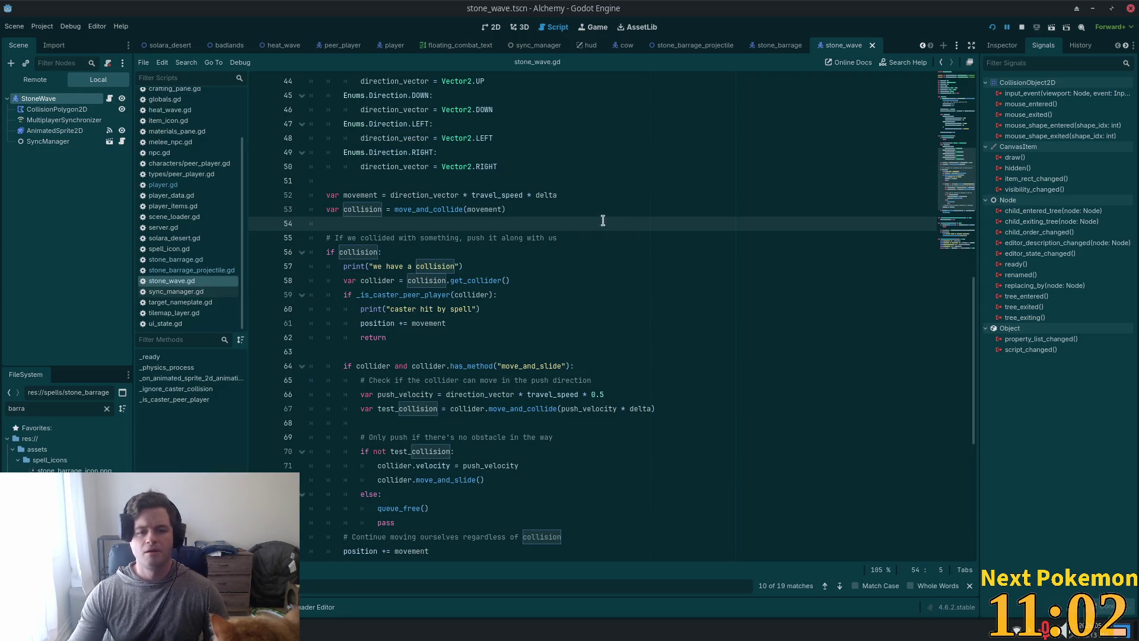
double_click(477, 280)
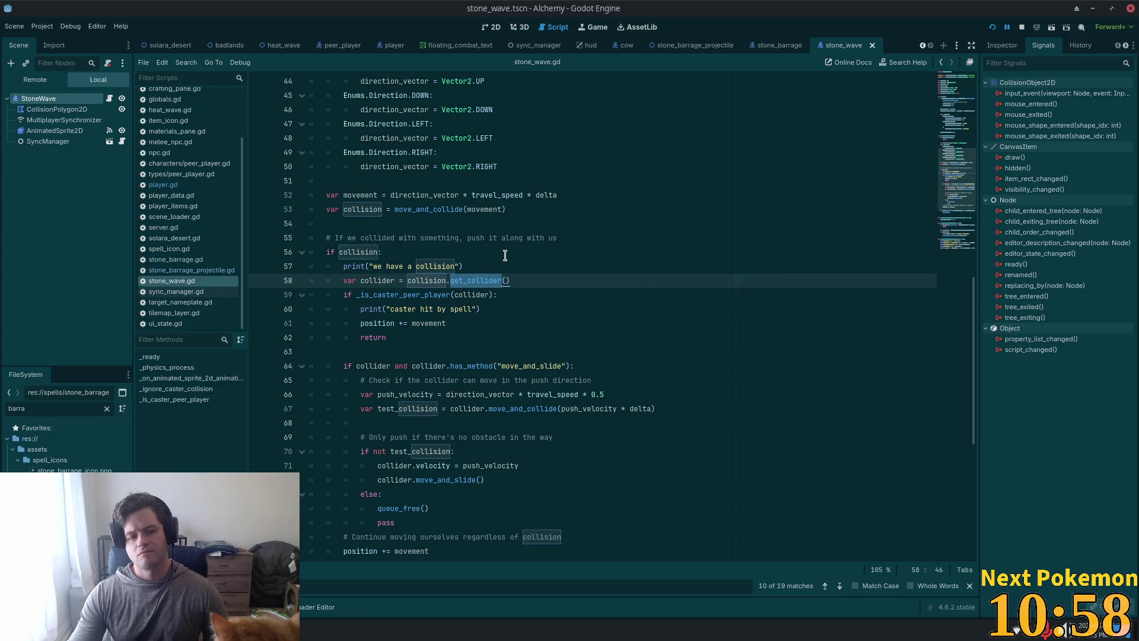
scroll(533, 251, down, 6)
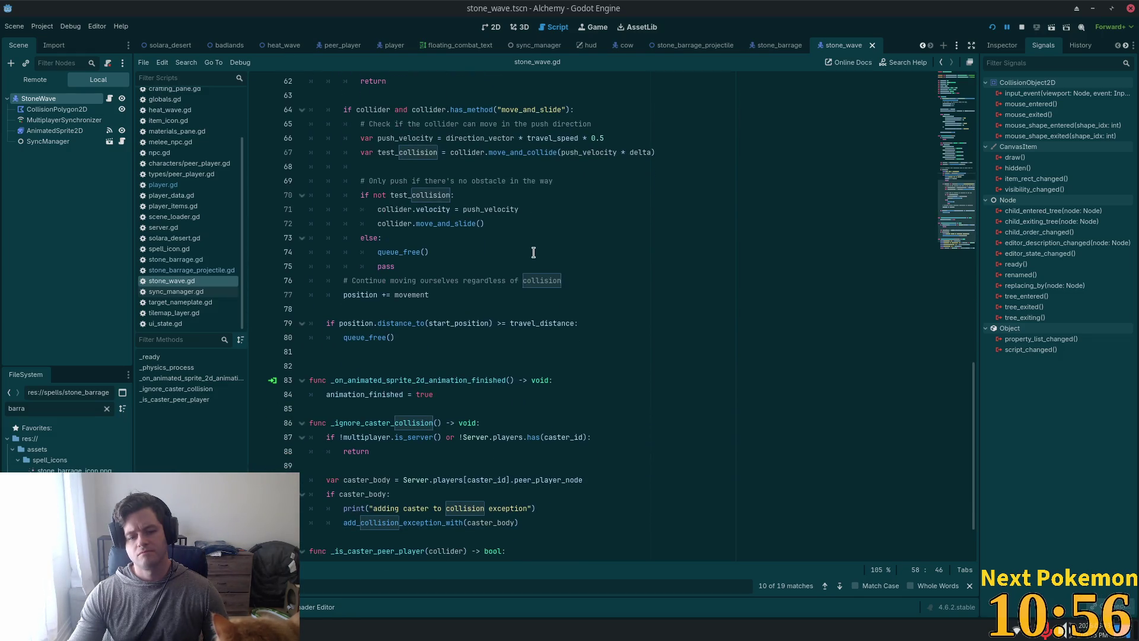
scroll(533, 254, down, 2)
mouse_move(534, 245)
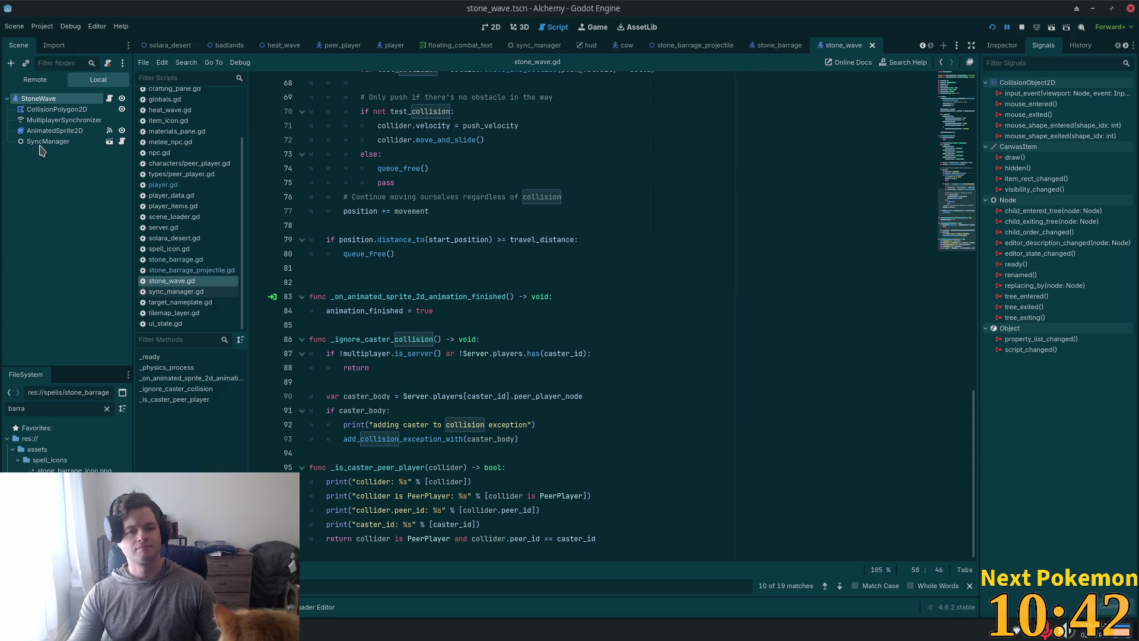
click(1004, 46)
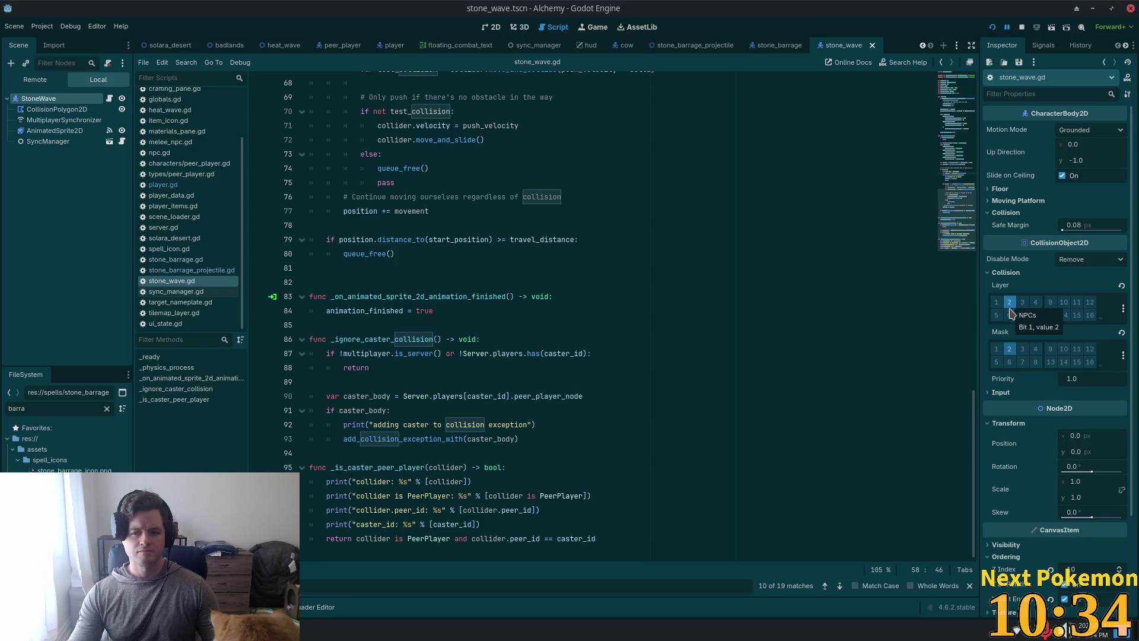
Step: Toggle the NPCs collision mask bit off and back on, then return to the player scene
click(1012, 347)
click(1013, 349)
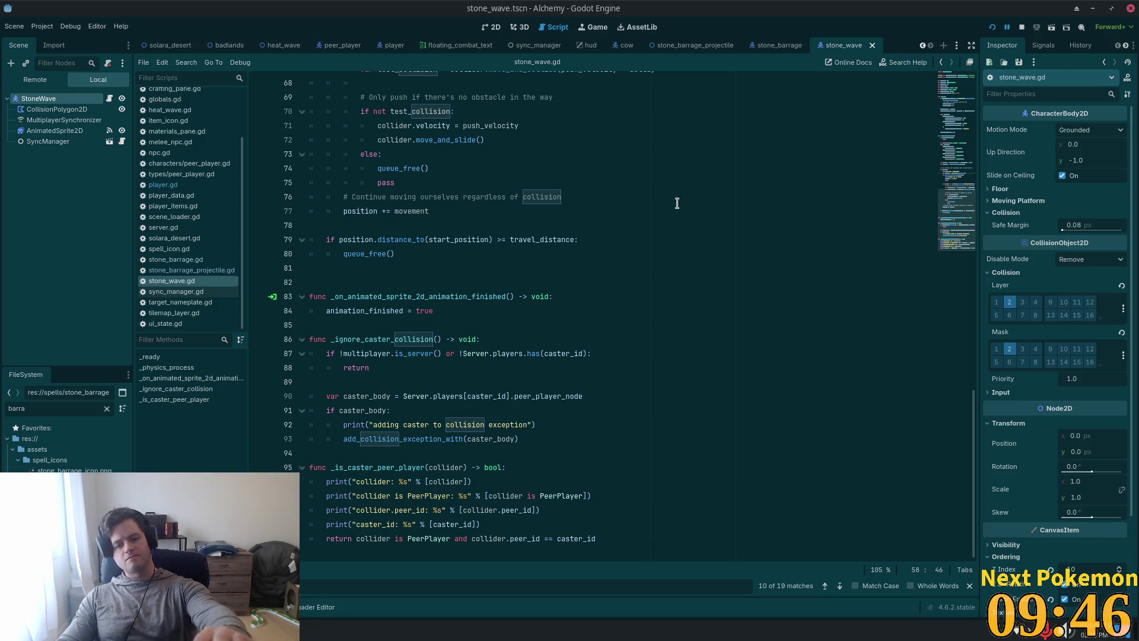
click(637, 219)
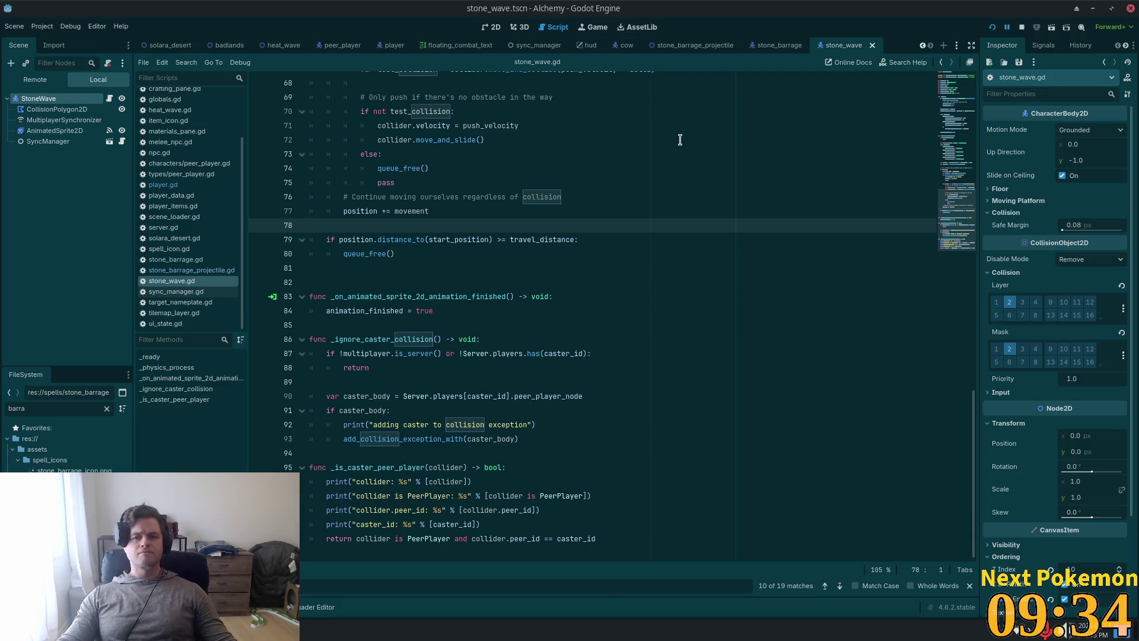
click(387, 47)
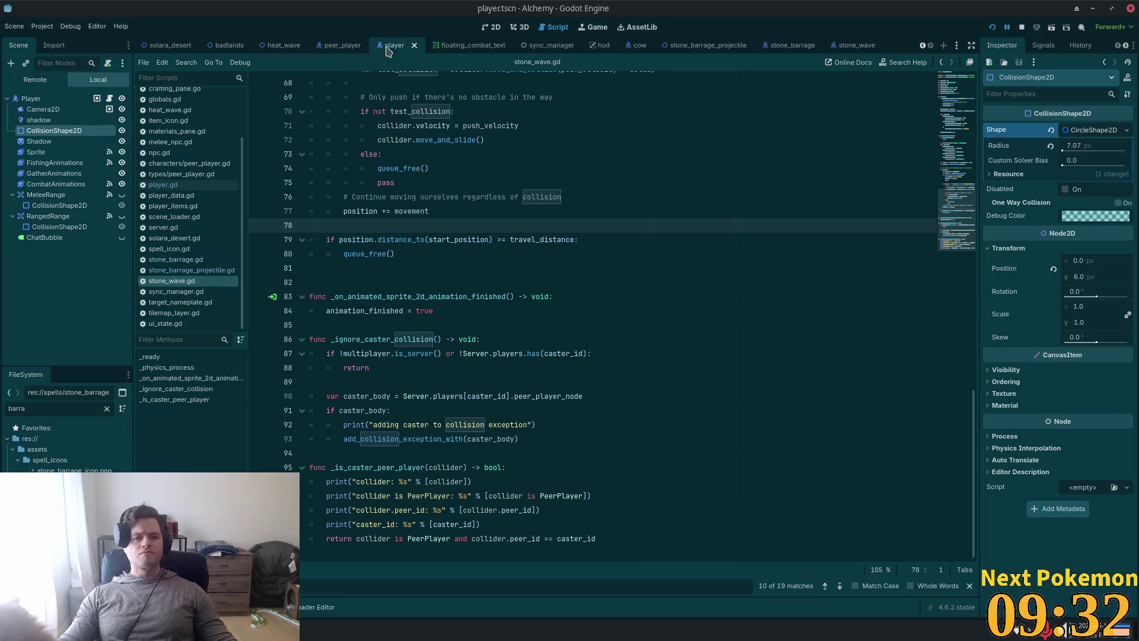
scroll(944, 134, up, 20)
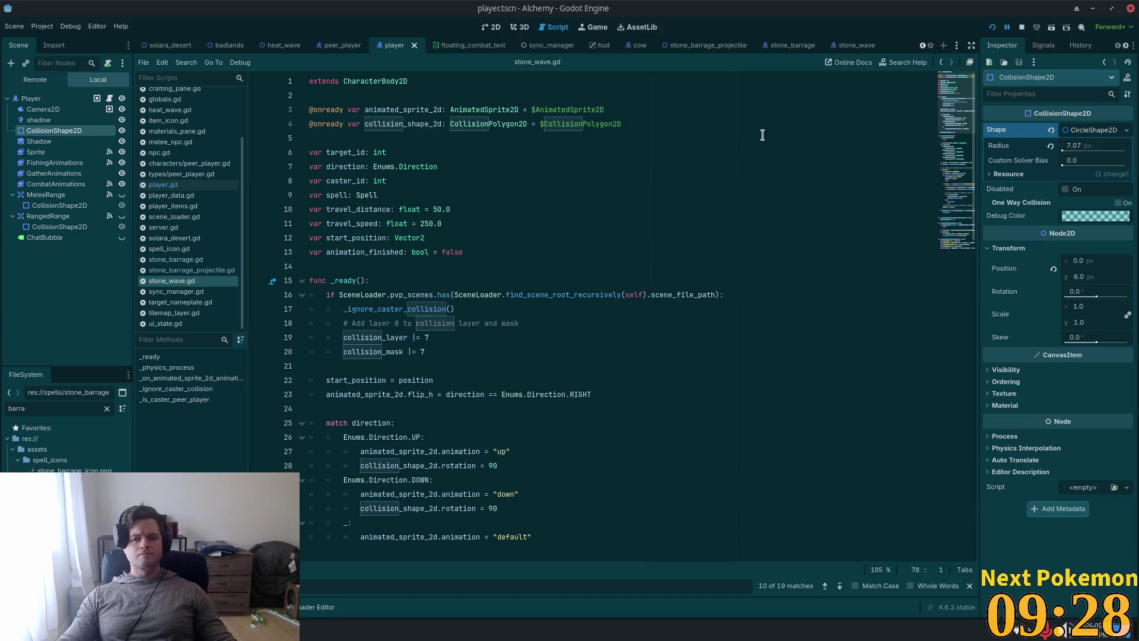
click(845, 45)
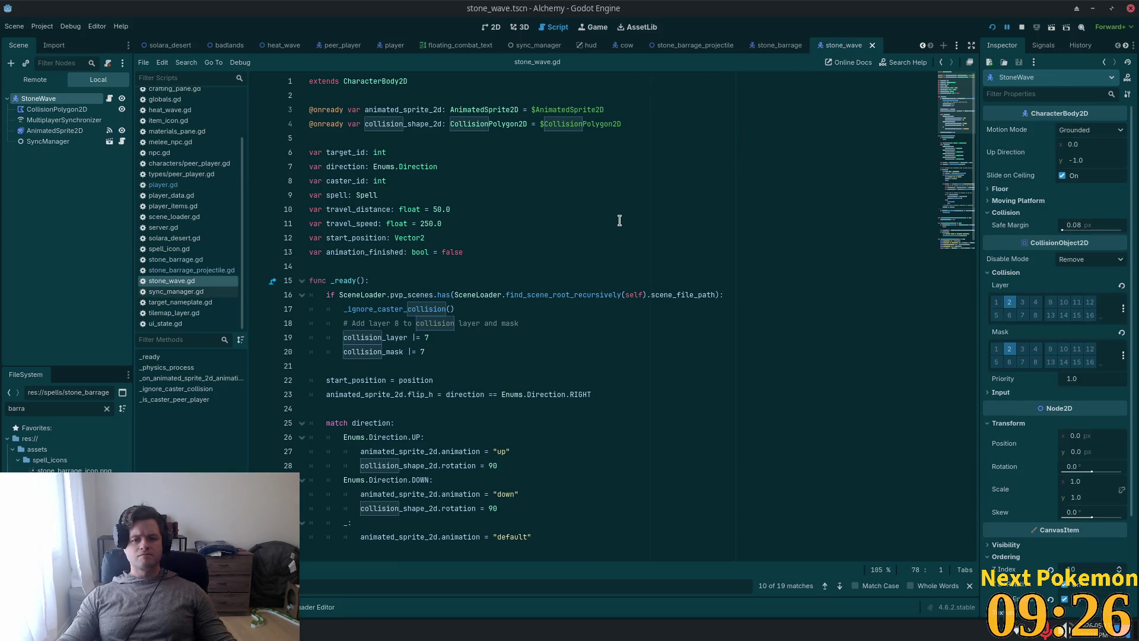
scroll(619, 219, down, 20)
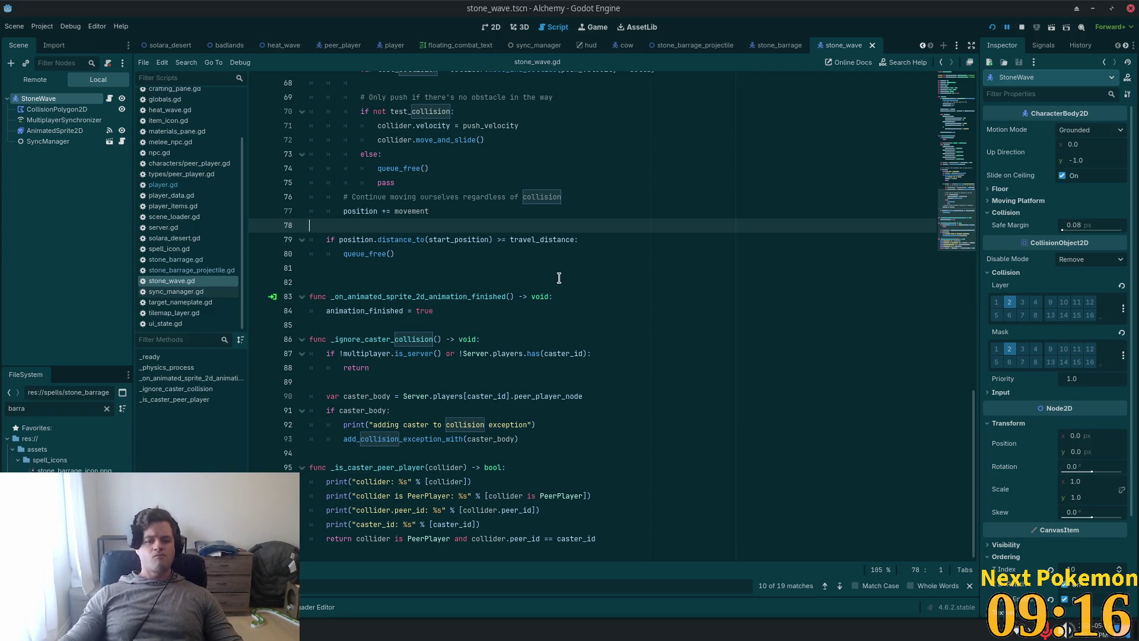
click(387, 409)
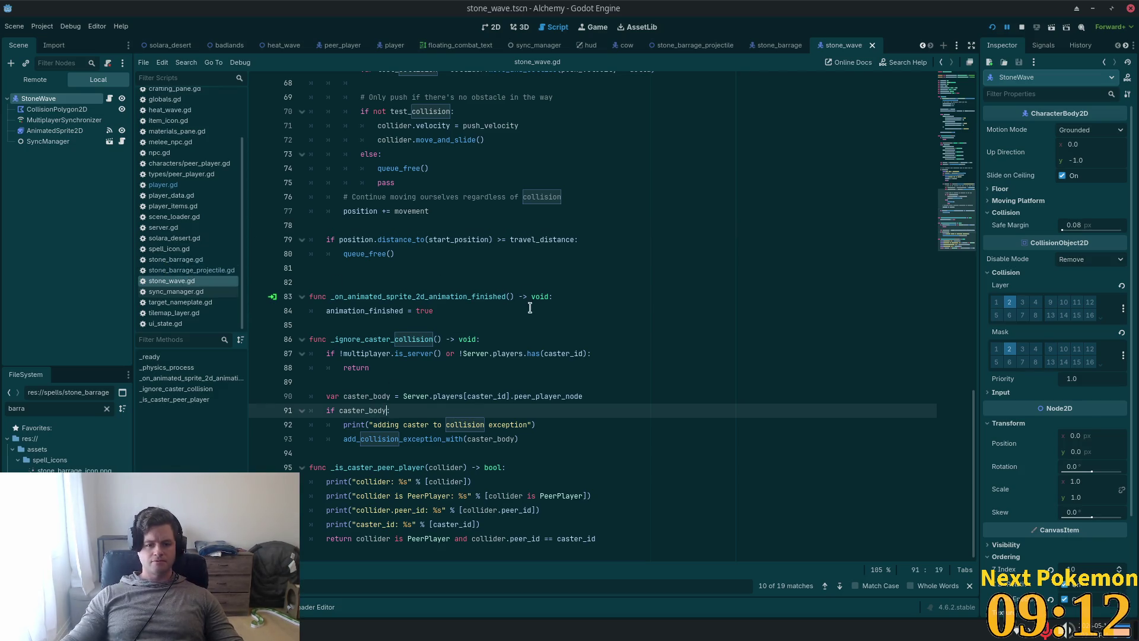
text(:)
click(372, 468)
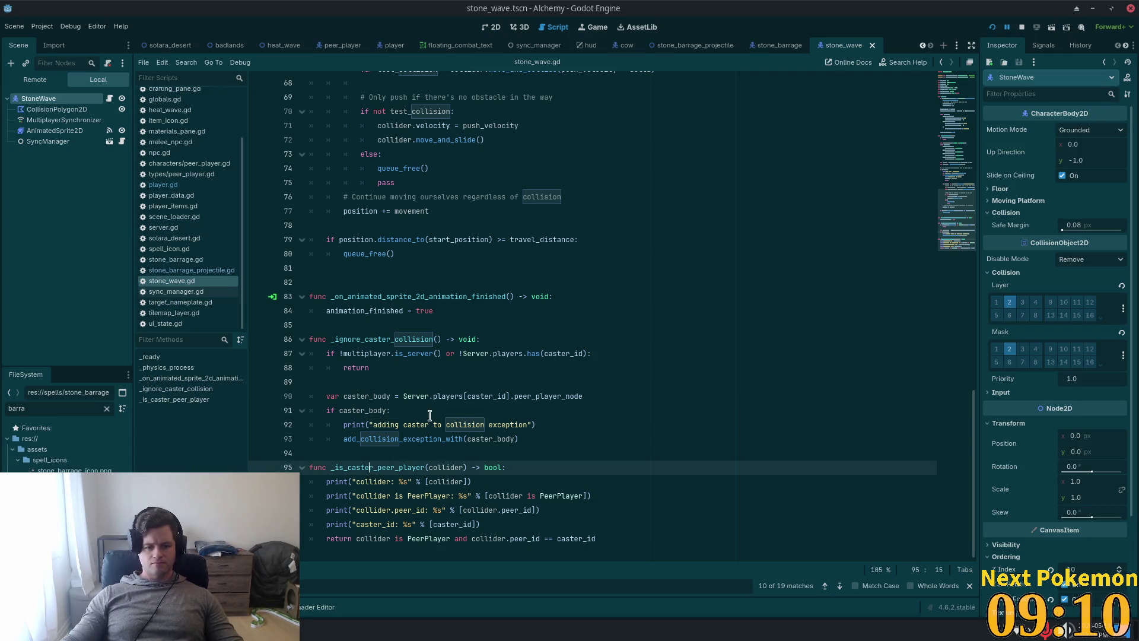
click(523, 468)
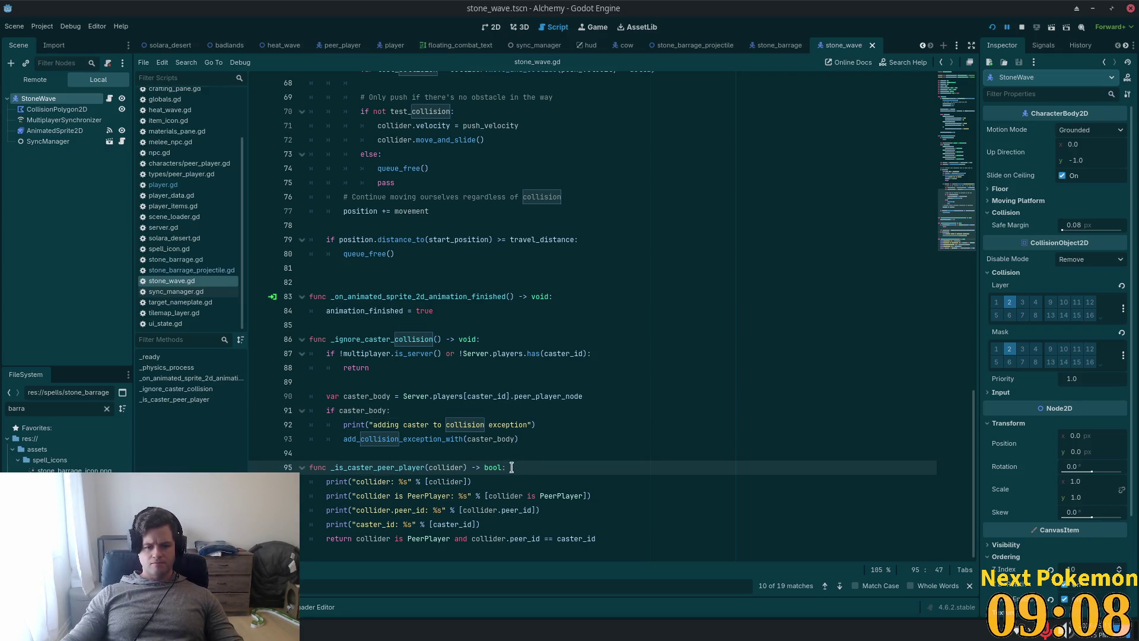
key(Return)
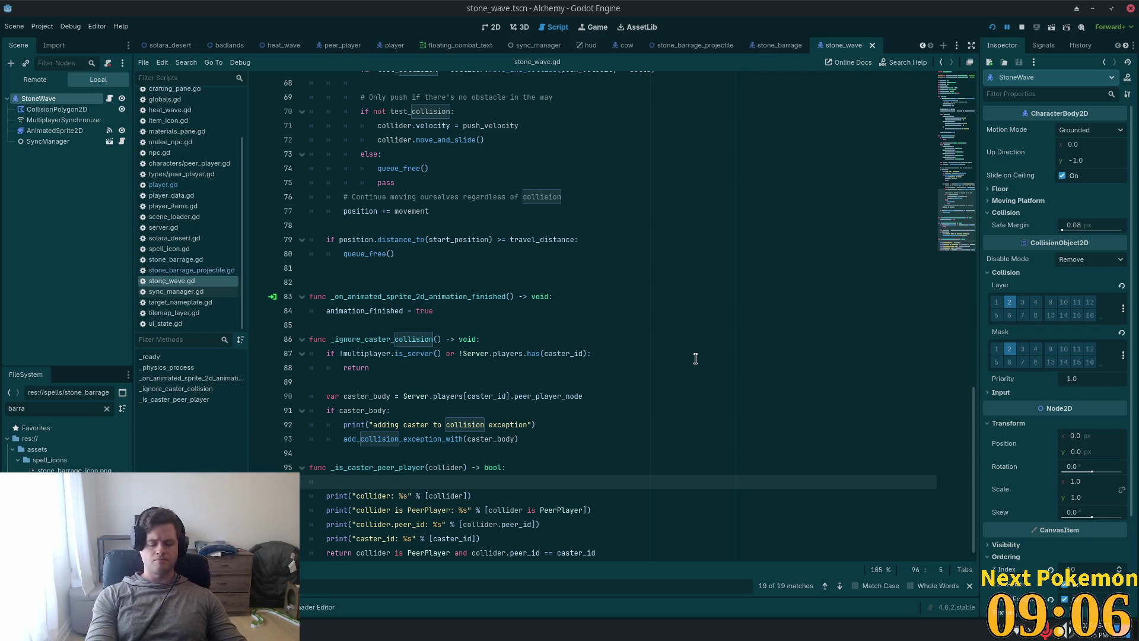
Step: Add the guard 'if collider is not PeerPlayer and collider is not CombatNpc:' to _is_caster_peer_player
text(if )
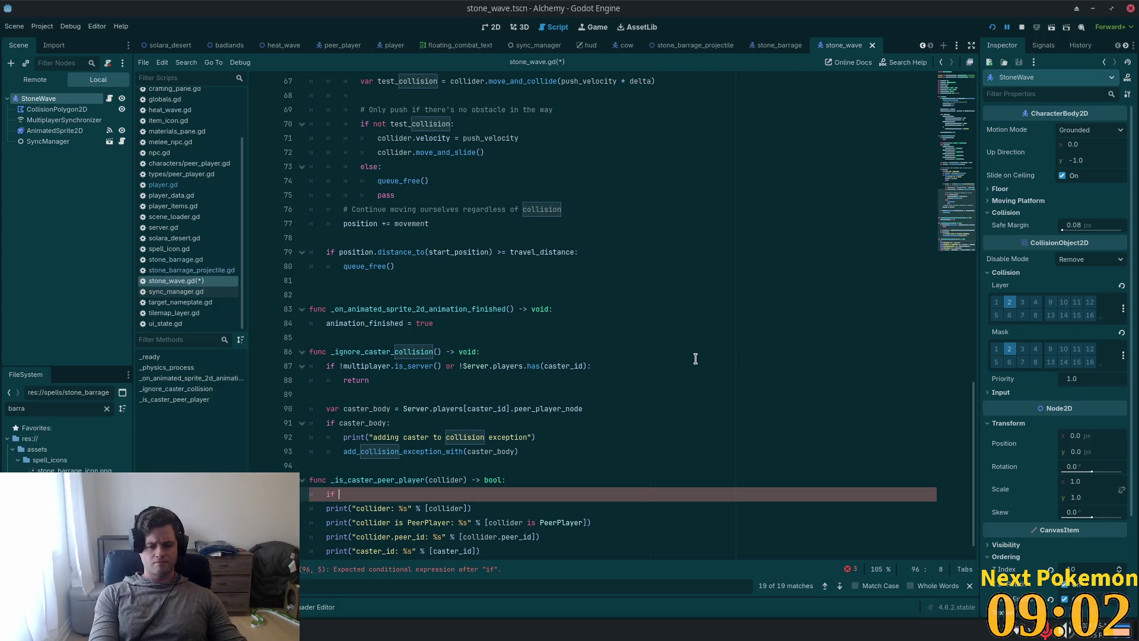
text(collid)
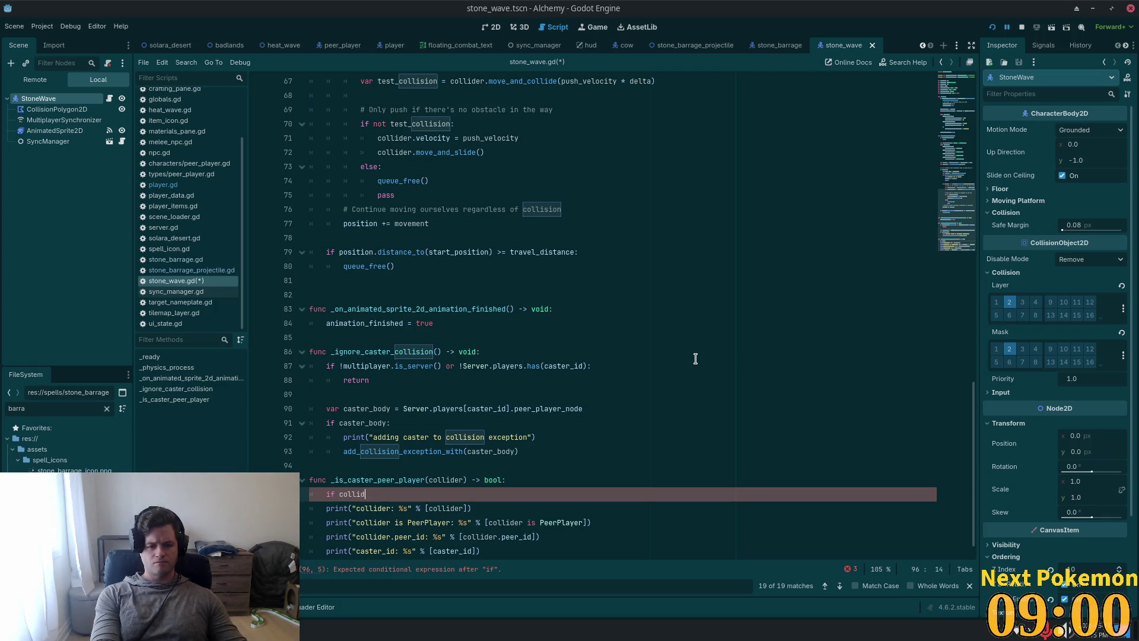
text(er)
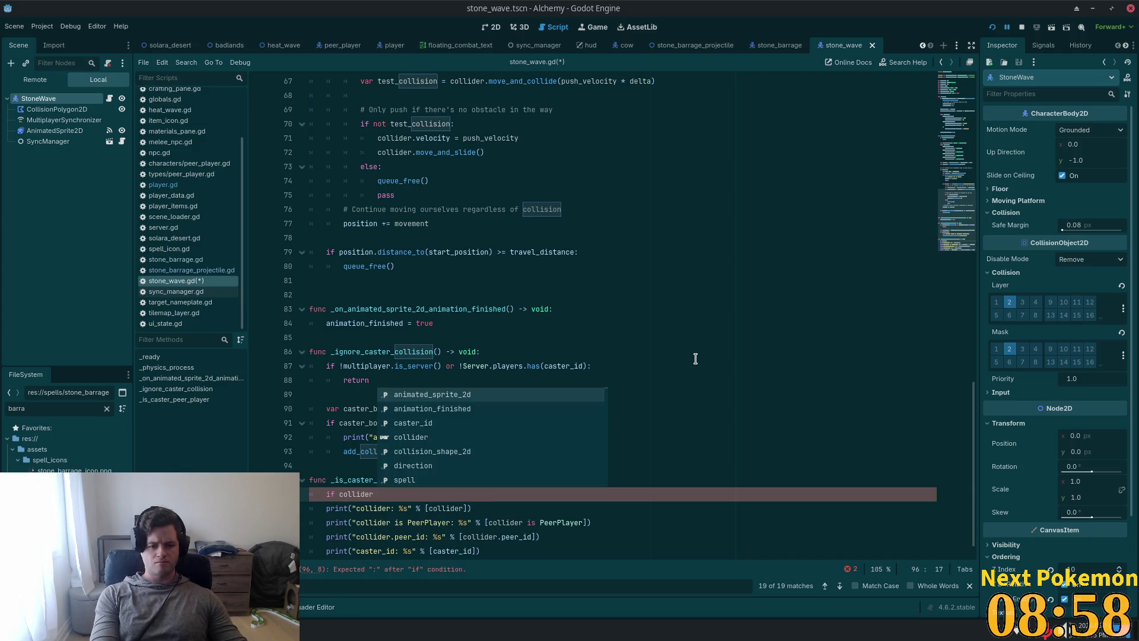
scroll(697, 358, down, 1)
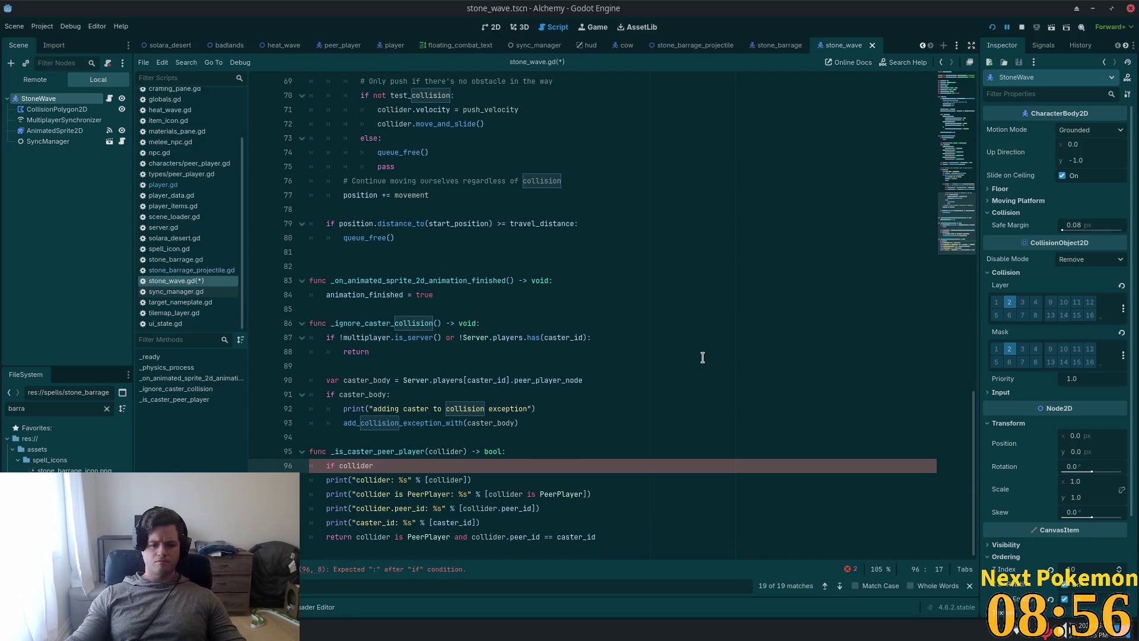
text(is not )
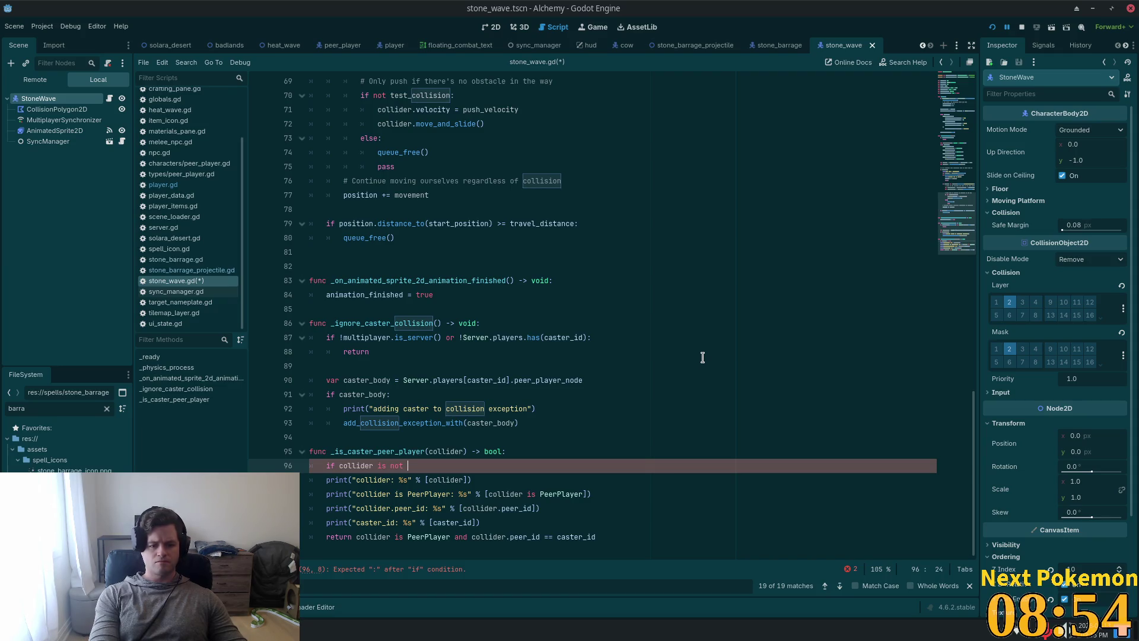
text(Pe)
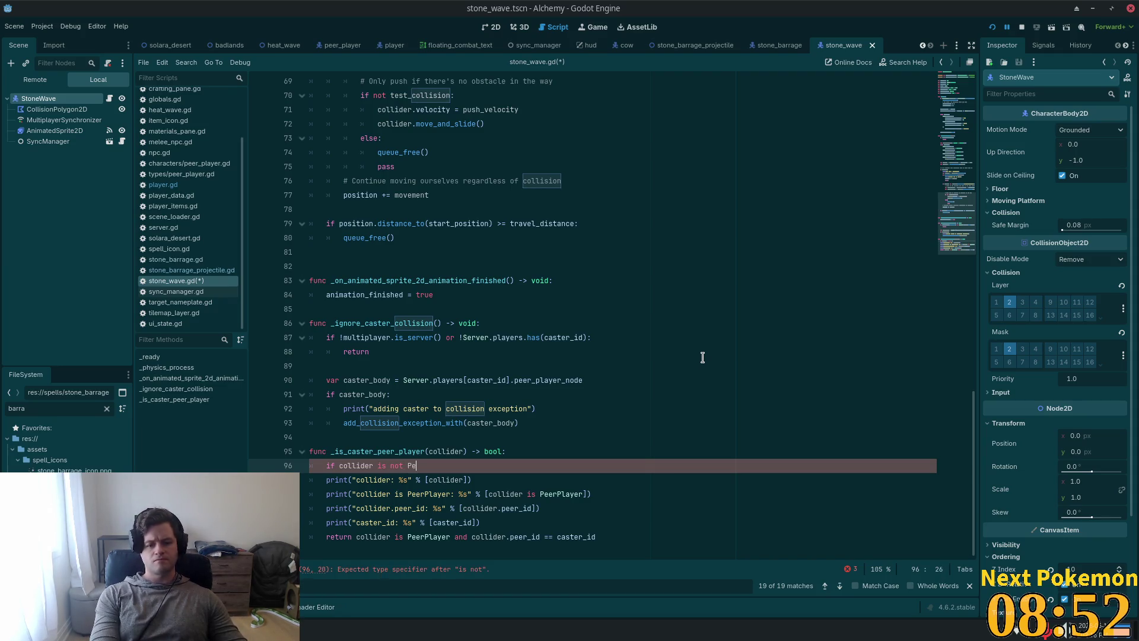
text(erPlayer )
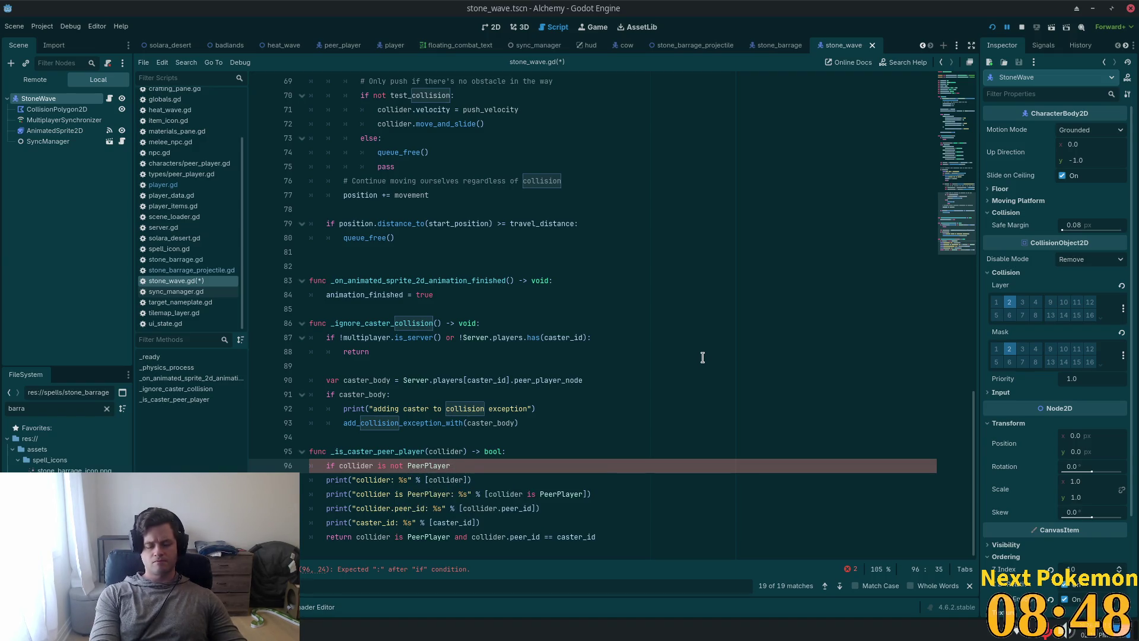
text(and)
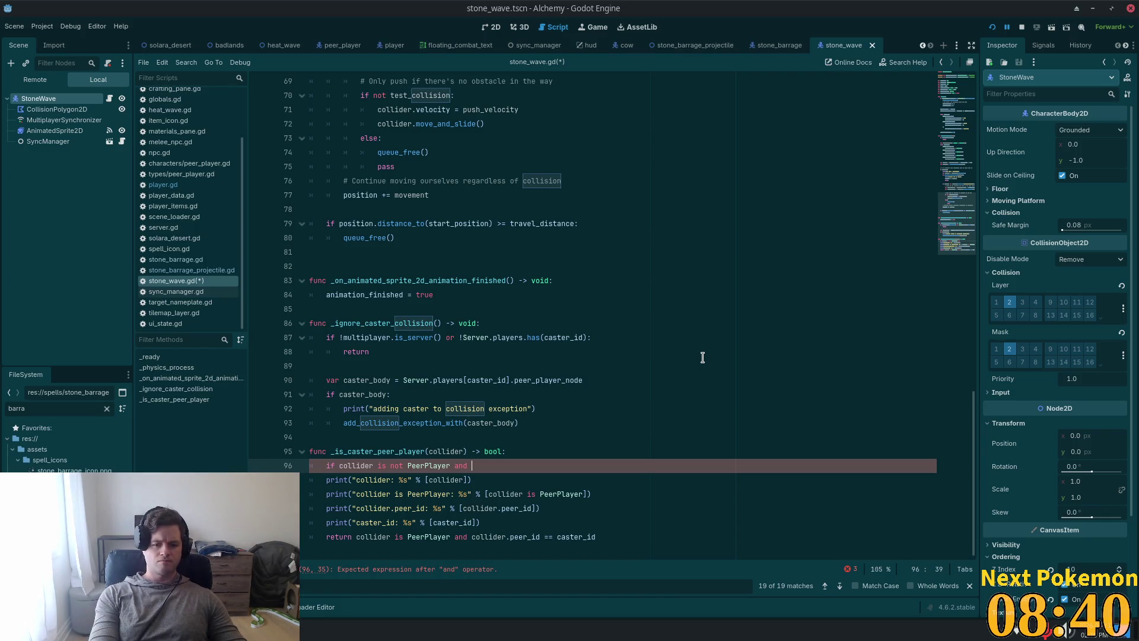
text(collider)
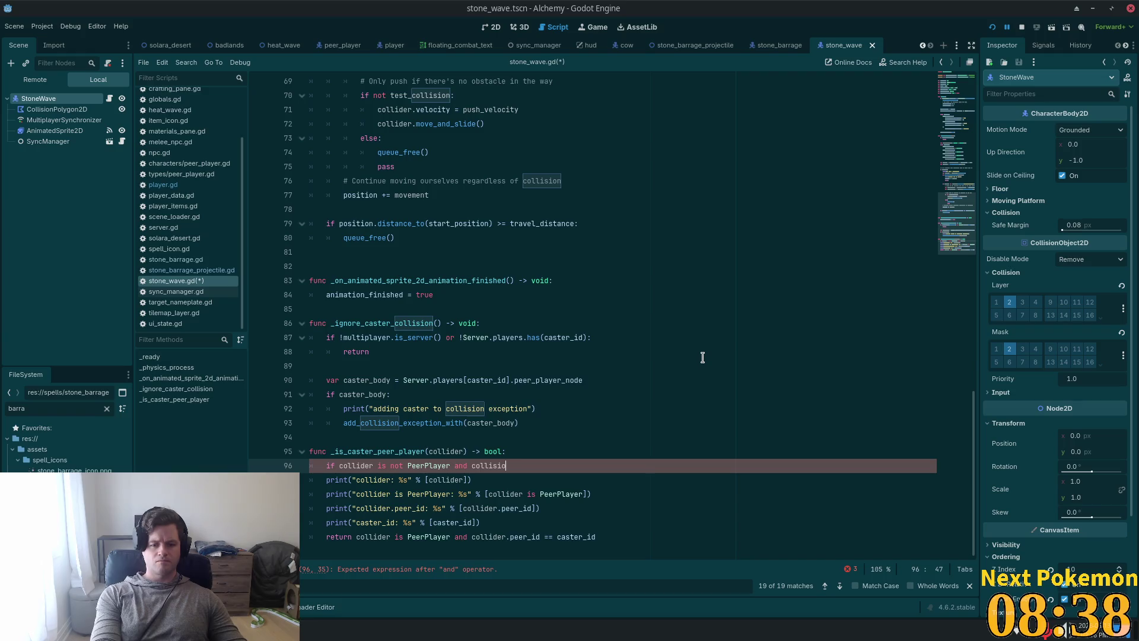
text( is)
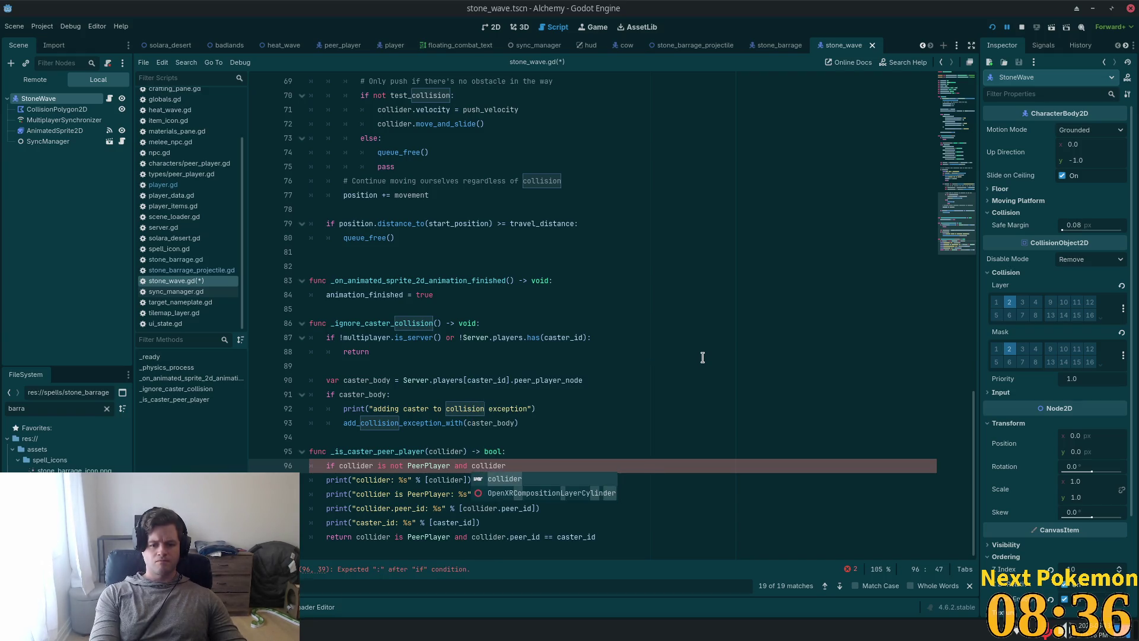
text( not )
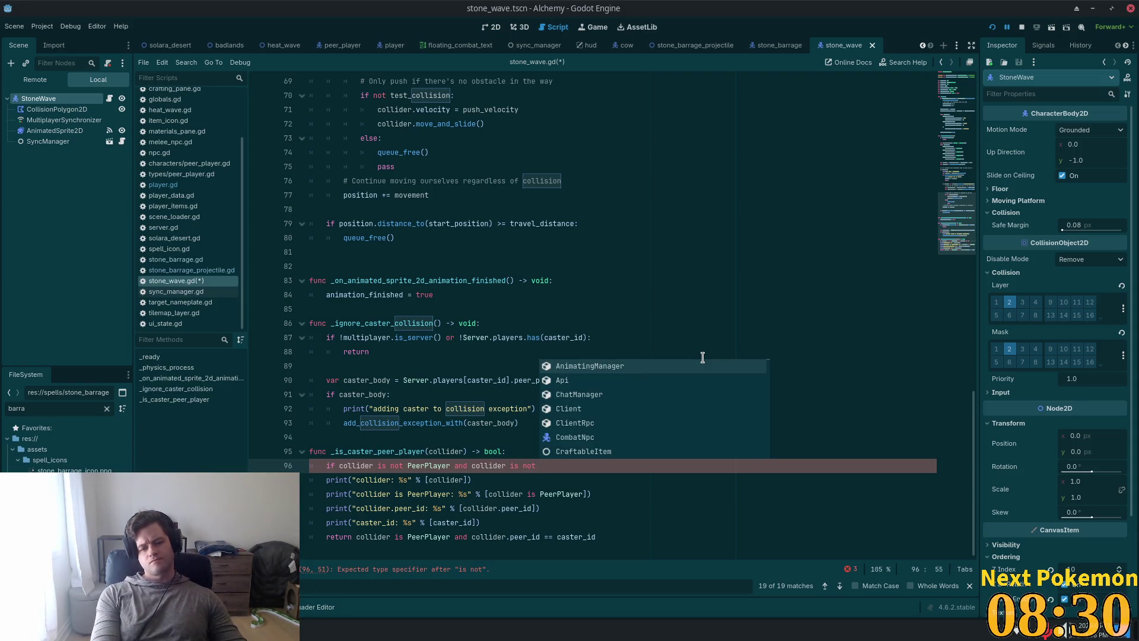
text(Comb)
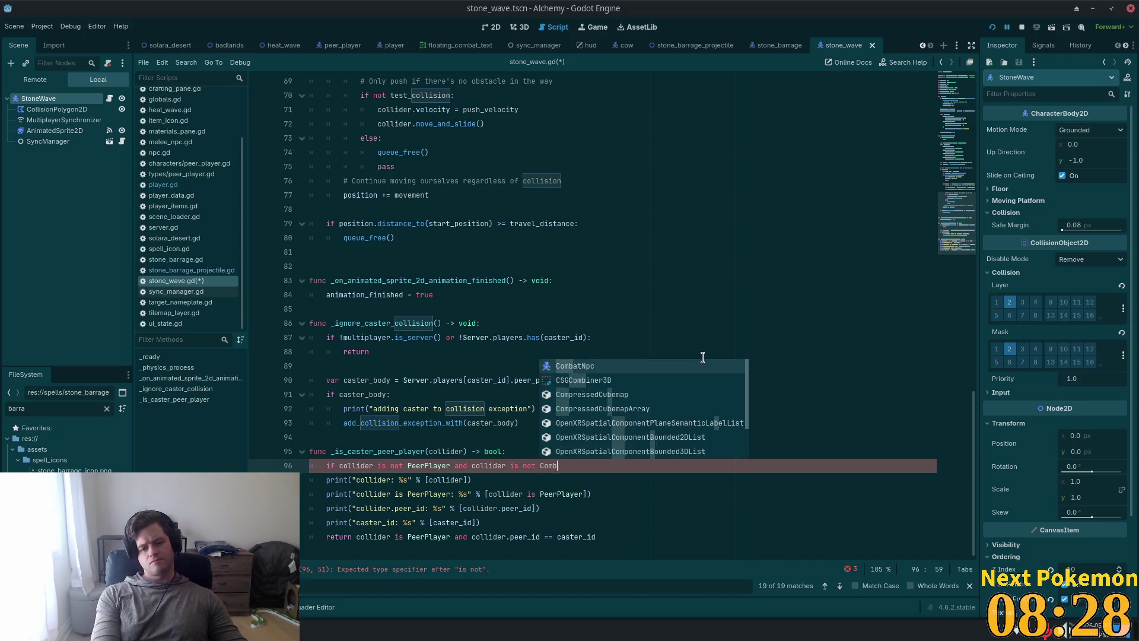
text(at)
key(Return)
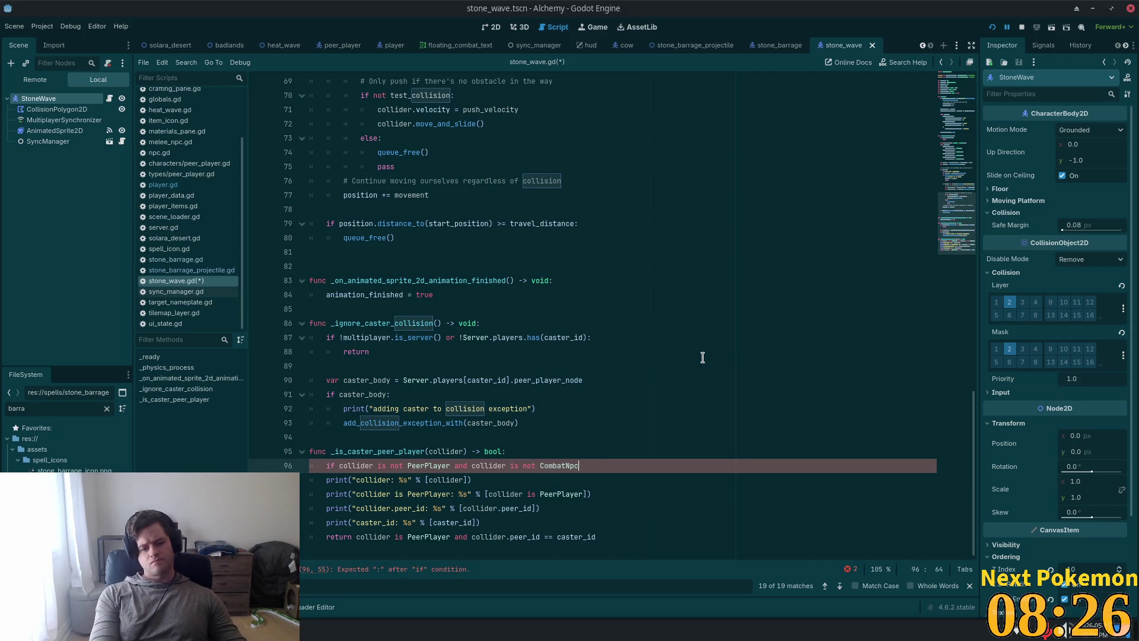
key(Return)
Step: Write 'return false' inside the guard and save stone_wave.gd
text(return)
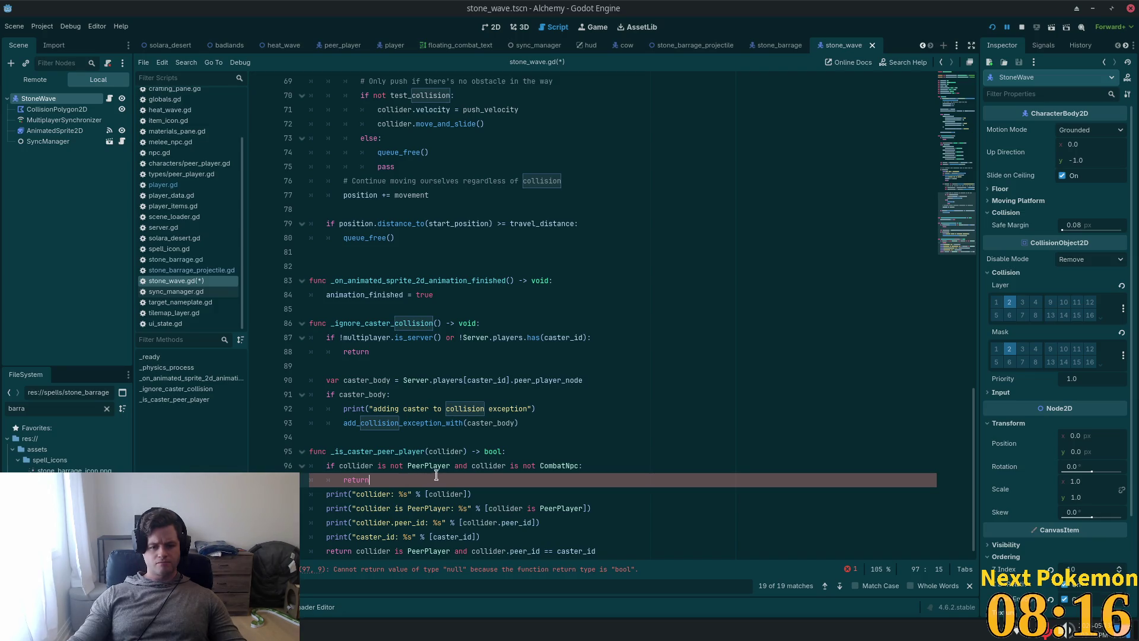
scroll(465, 414, down, 1)
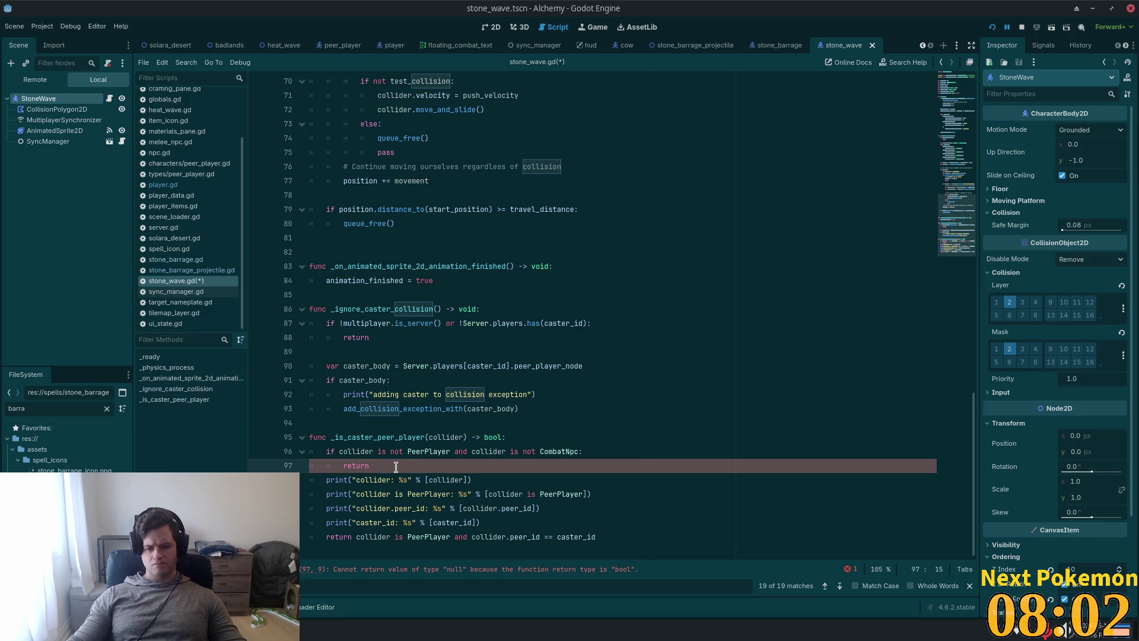
text( f)
text(alse)
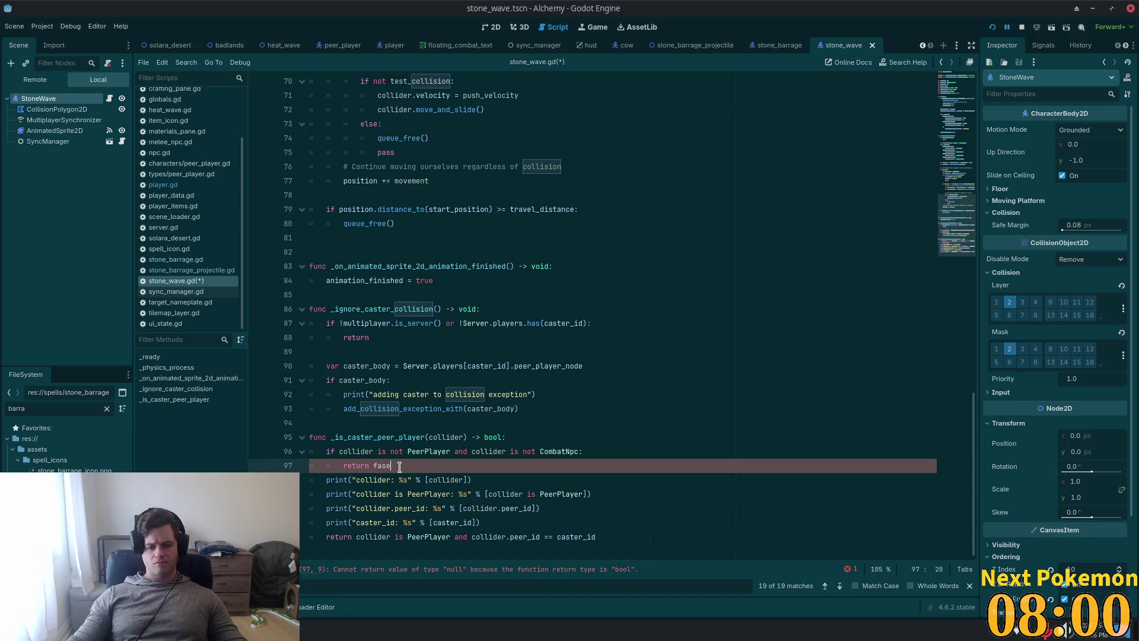
key(BackSpace)
key(BackSpace)
text(lse)
key(ctrl+s)
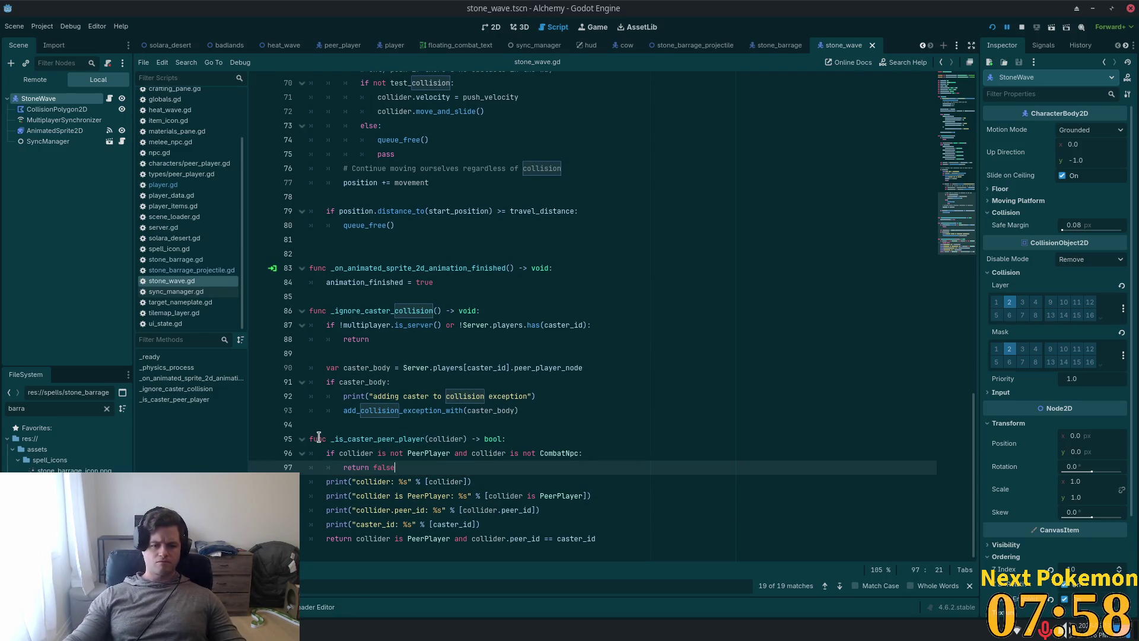
click(319, 438)
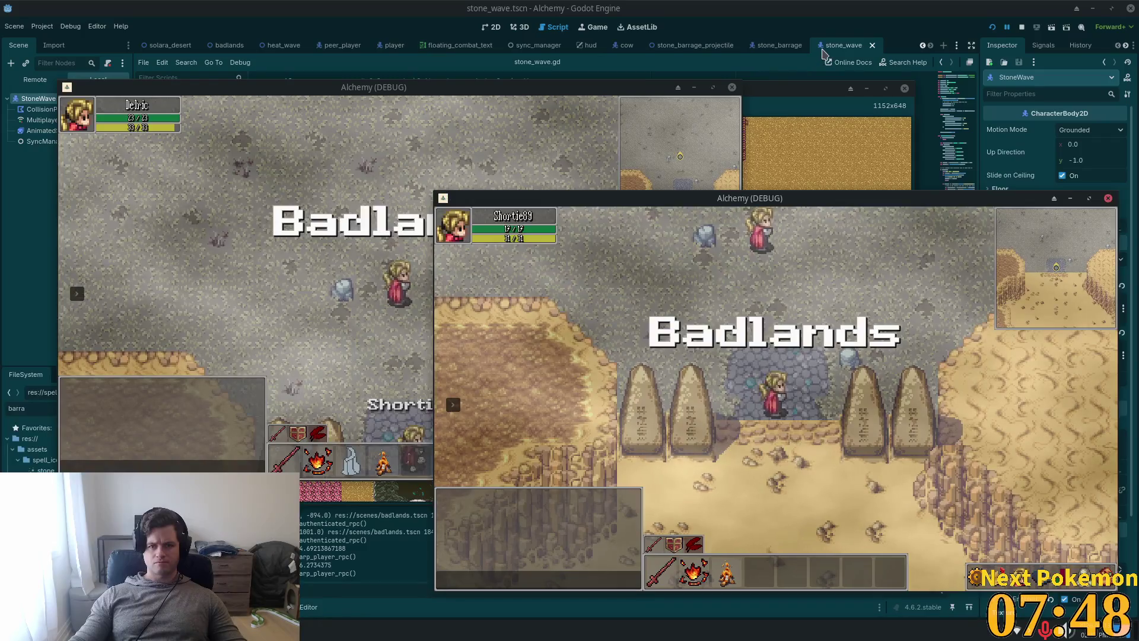
Step: Delete the CombatNpc condition so the guard rejects only non-PeerPlayer colliders
click(849, 26)
scroll(424, 367, down, 4)
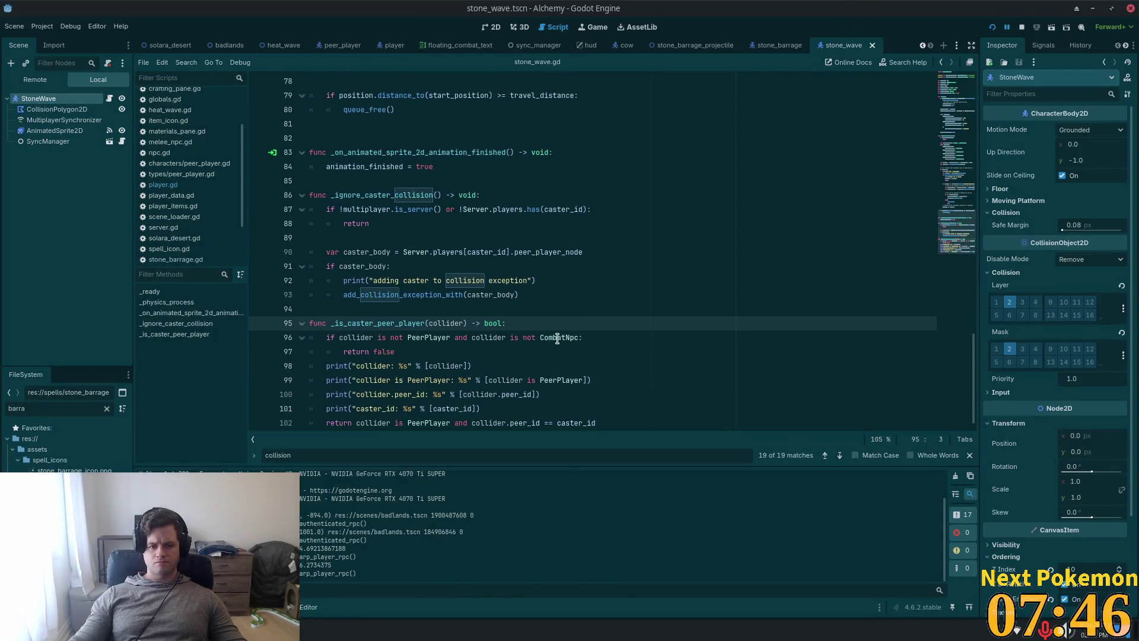
key(alt+Tab)
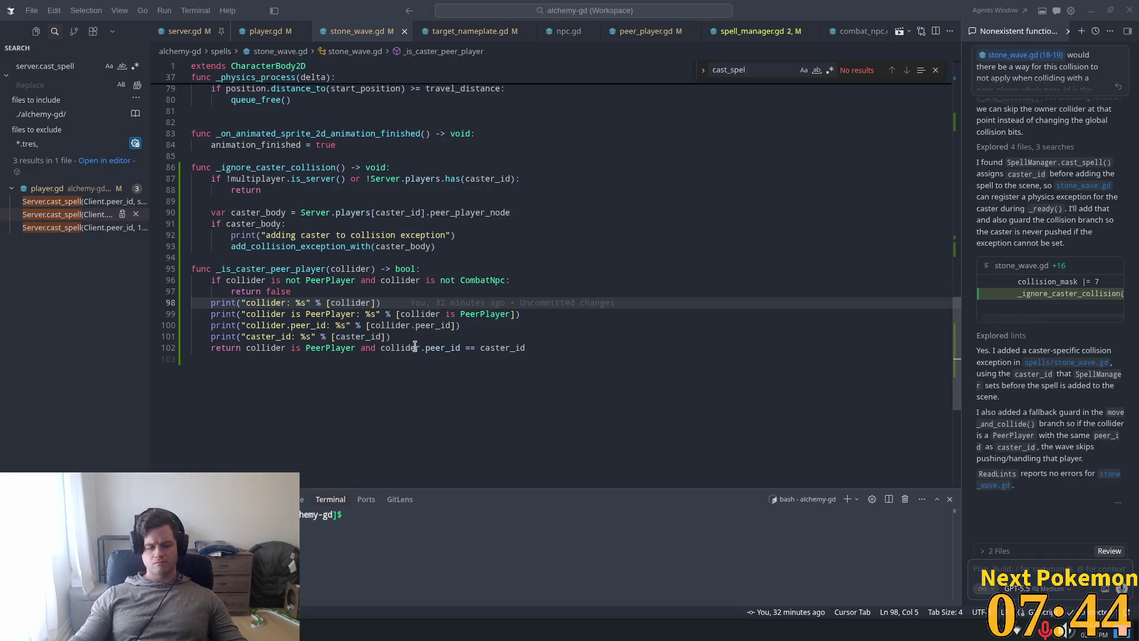
key(alt+Tab)
click(390, 324)
click(407, 336)
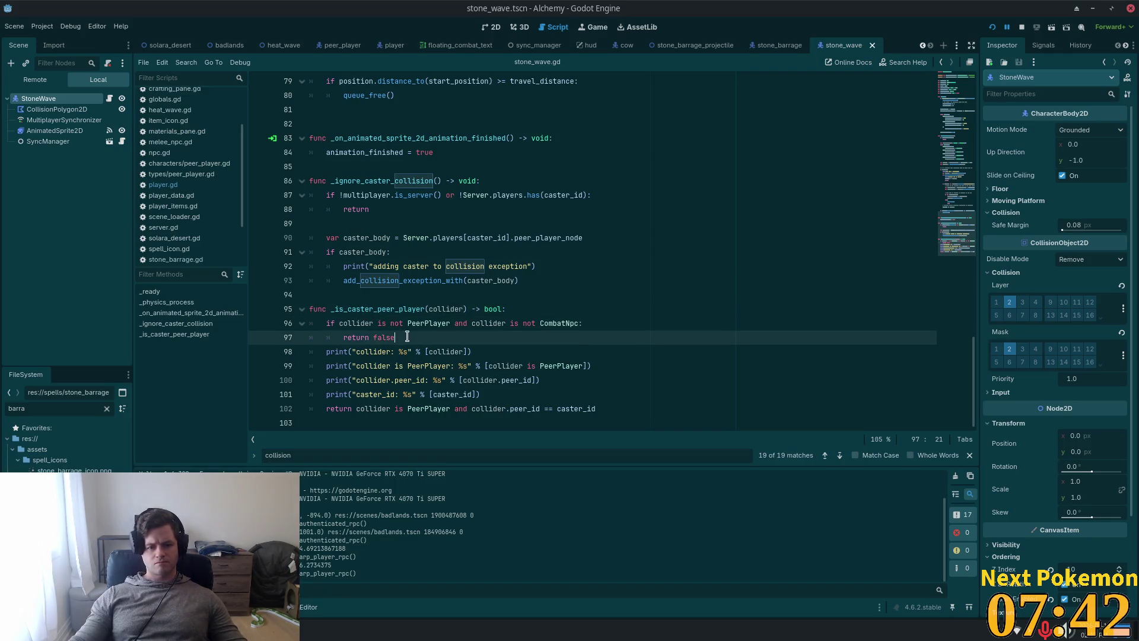
drag(582, 323, 454, 323)
key(BackSpace)
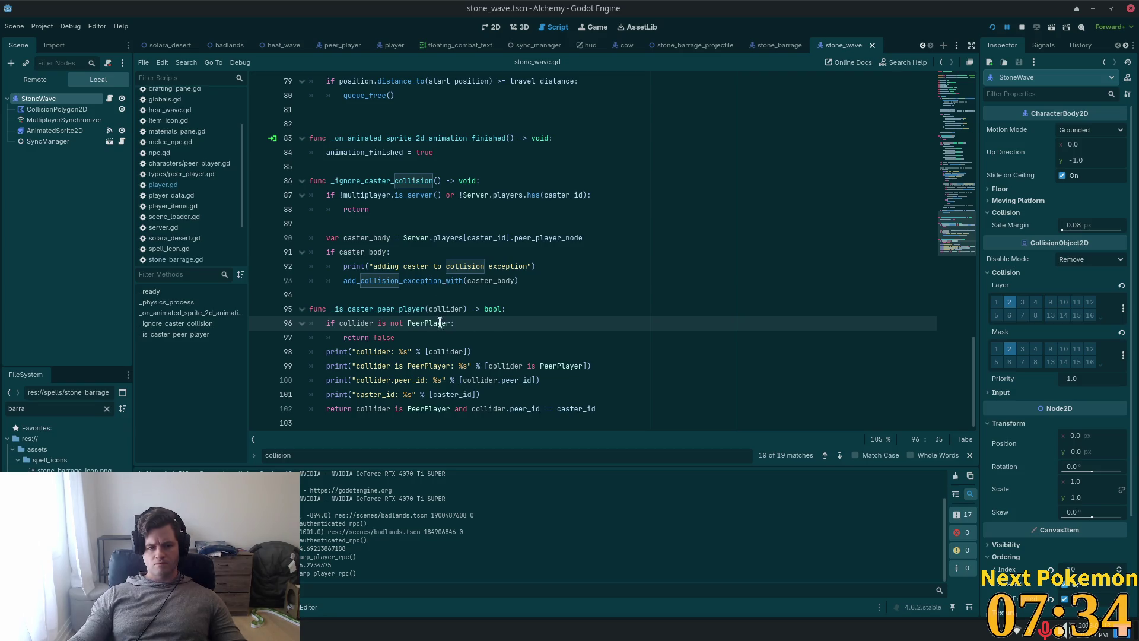
Step: Check the _is_caster_peer_player function and where collider is used
double_click(367, 310)
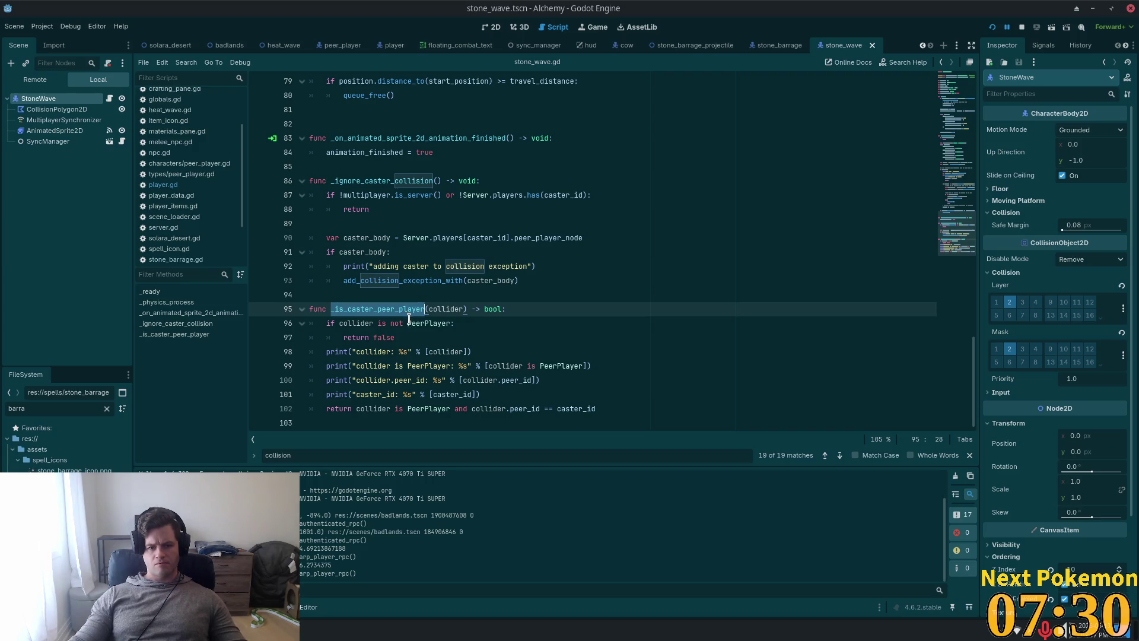
click(383, 320)
double_click(362, 323)
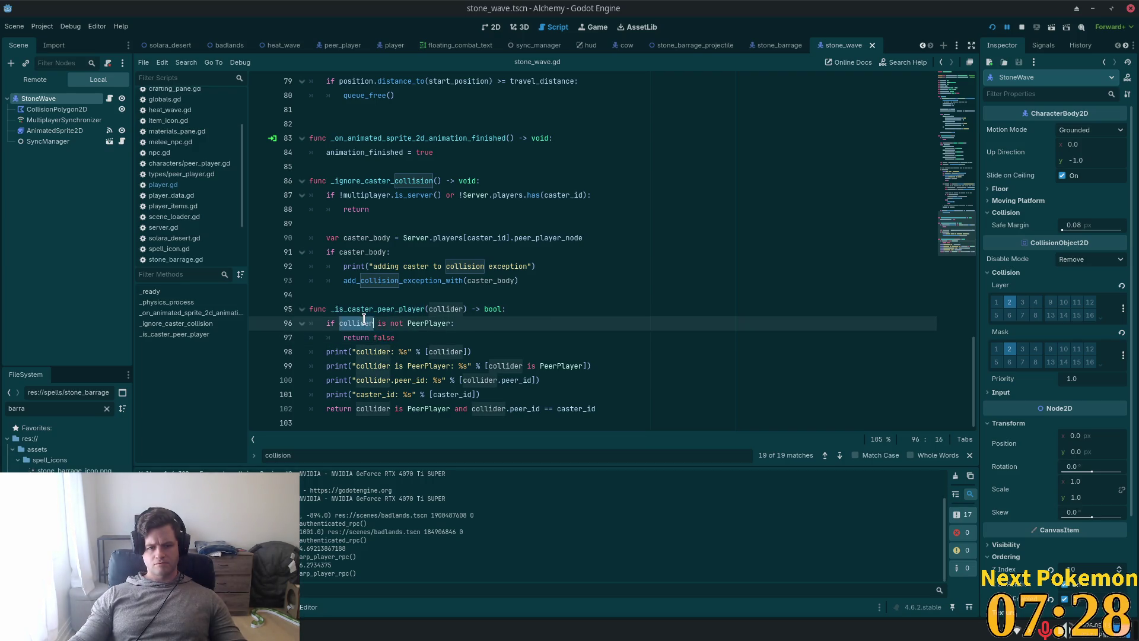
click(494, 335)
Step: Run the game with F5, walk north and west, stop it, relaunch, and stop again
key(F5)
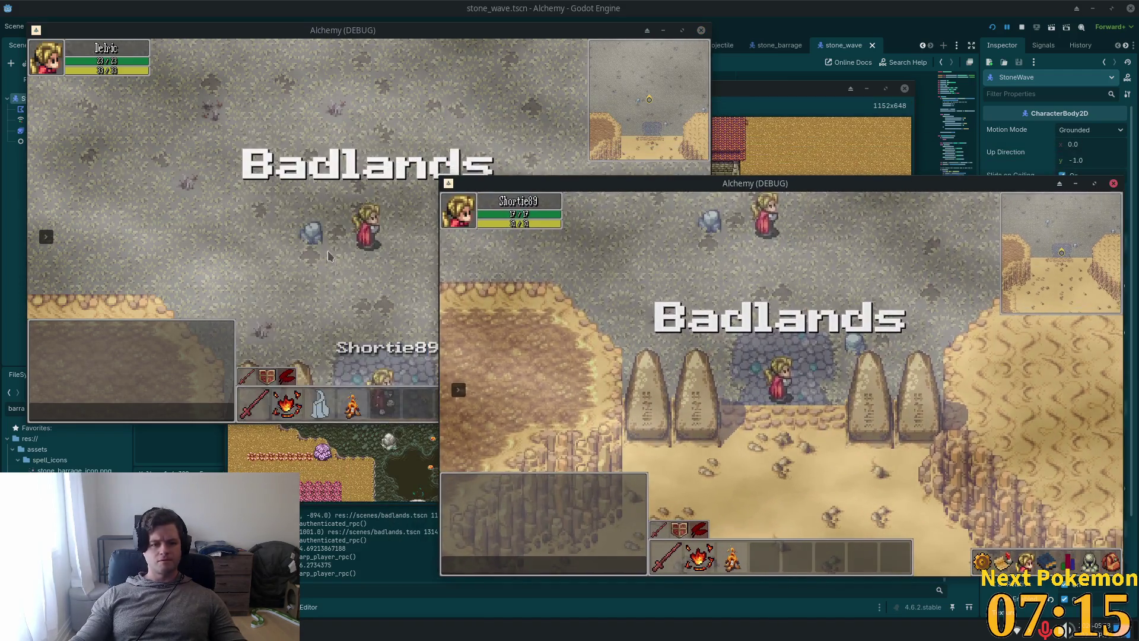
click(328, 256)
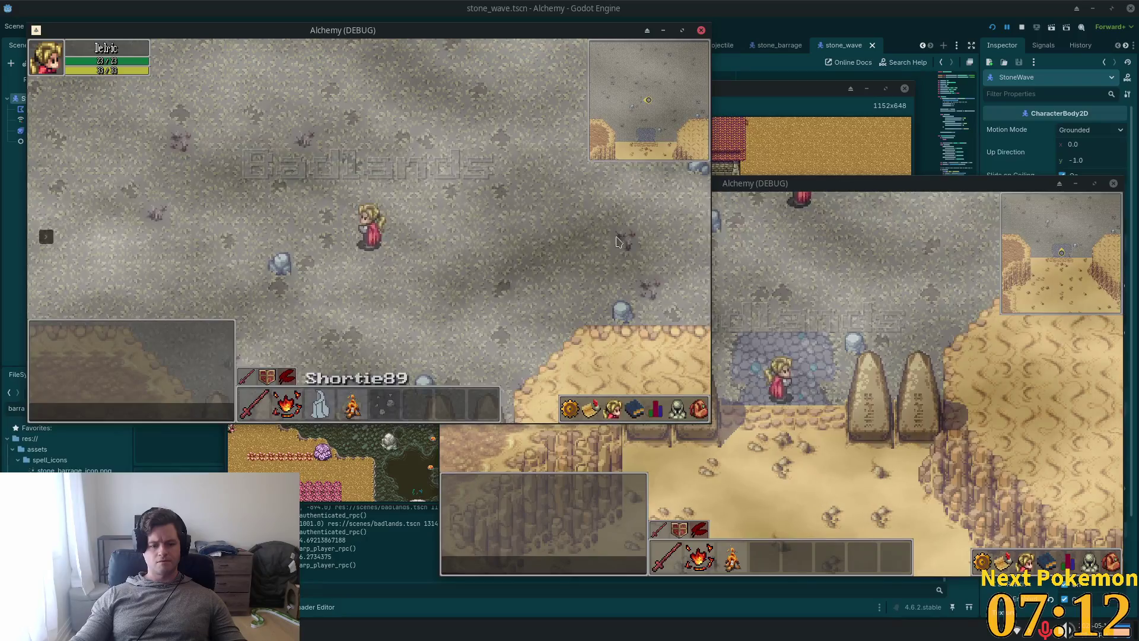
key(w)
key(a)
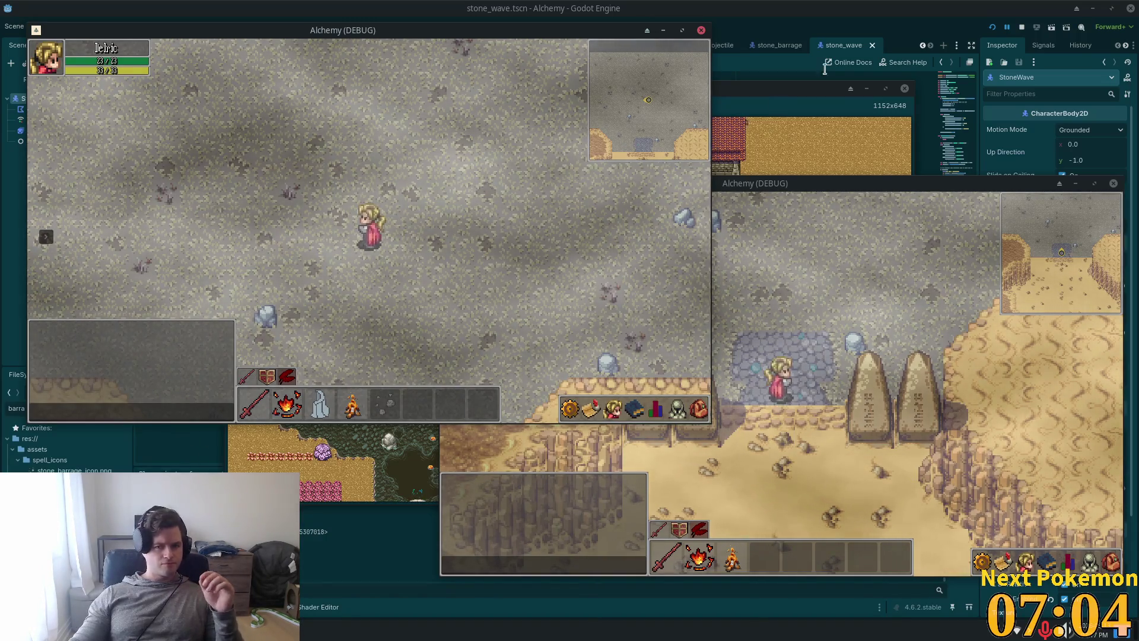
key(F8)
key(F5)
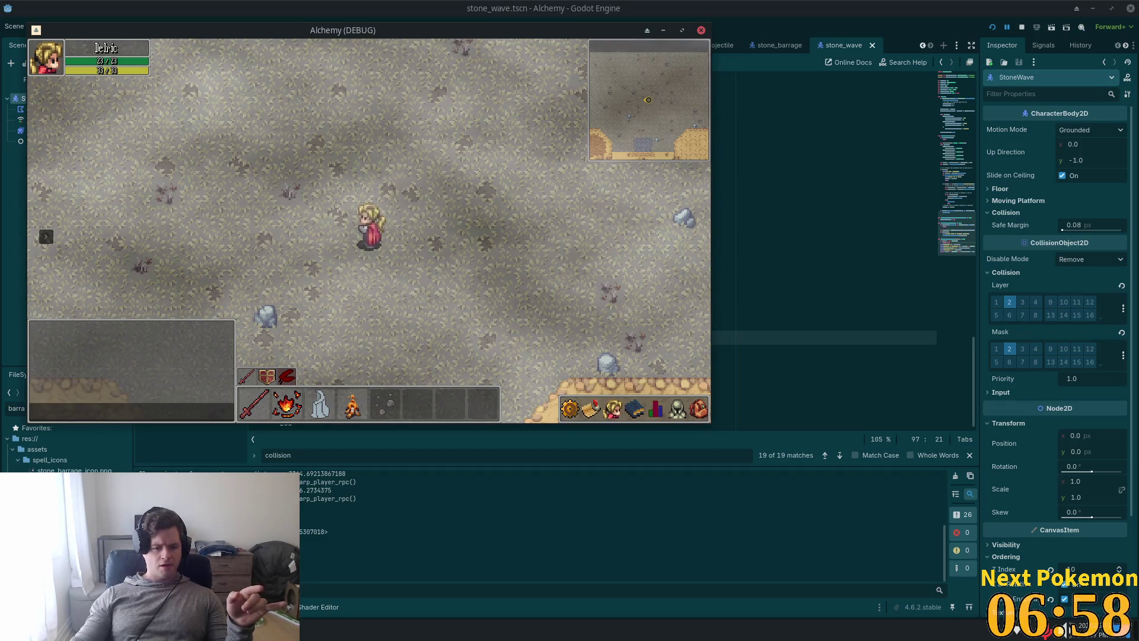
key(F8)
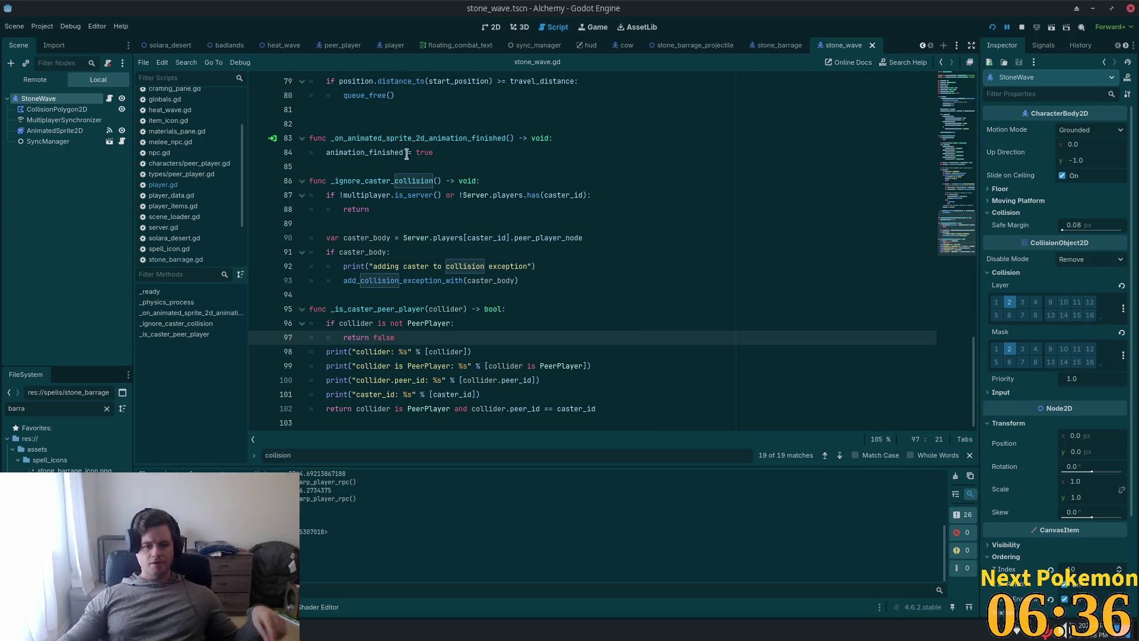
Step: Review the early return on line 88 of stone_wave.gd and switch to Cursor's copy of the script
click(504, 209)
scroll(515, 177, up, 20)
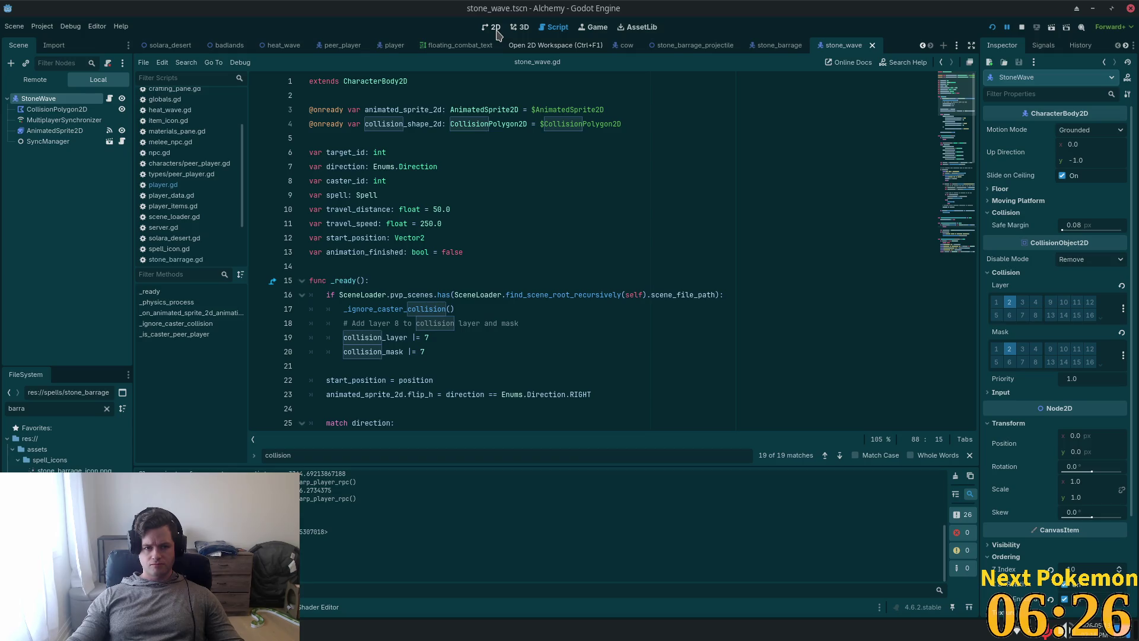
key(alt+Tab)
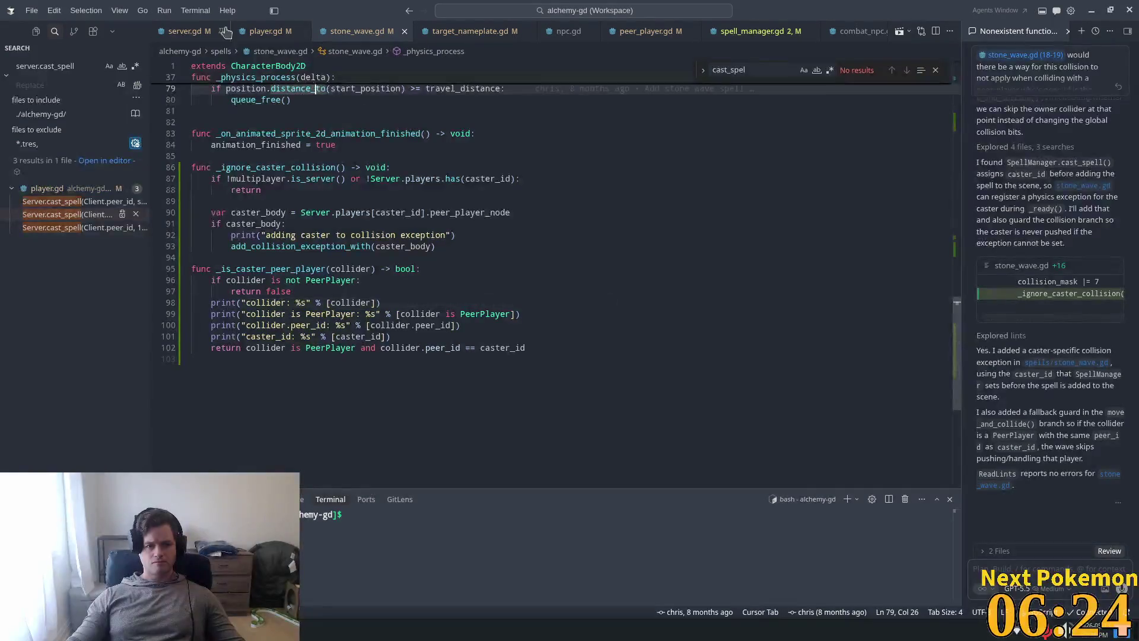
Step: Open server.gd at cast_spell, peek its references, and move to cast_spell_rpc on line 1189
click(183, 31)
double_click(457, 130)
key(ctrl+f)
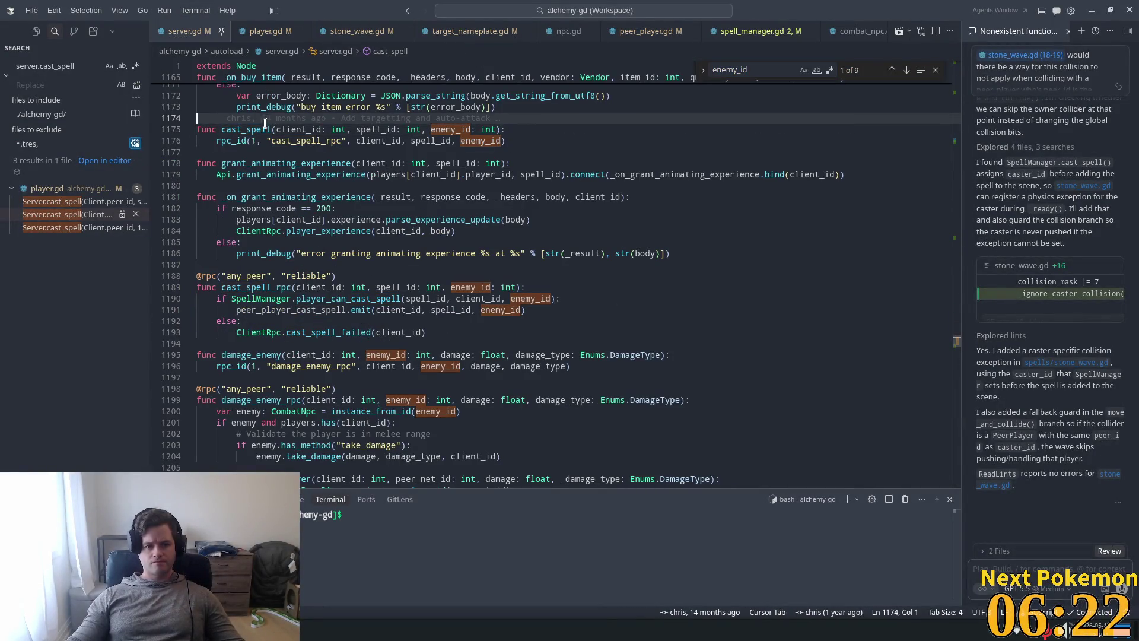
click(257, 130)
key(shift+F12)
key(Escape)
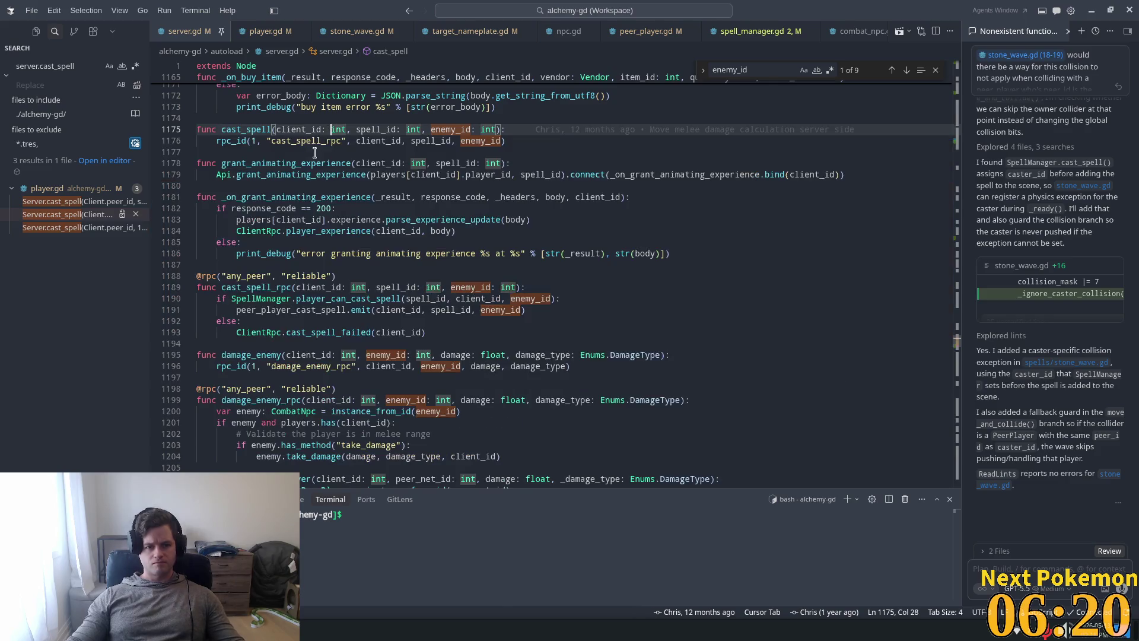
click(220, 287)
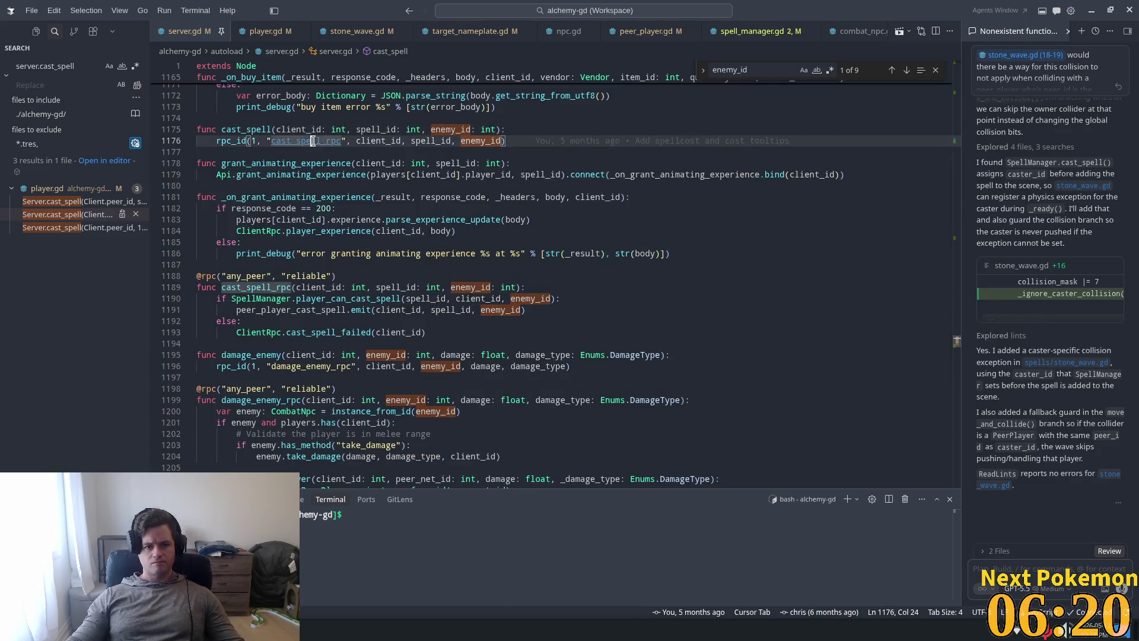
Step: Search the project for 'peer_player_cast_spell.con' and jump to the _on_peer_player_cast_spell handler in peer_player.gd
click(350, 298)
click(290, 311)
double_click(290, 309)
key(ctrl+c)
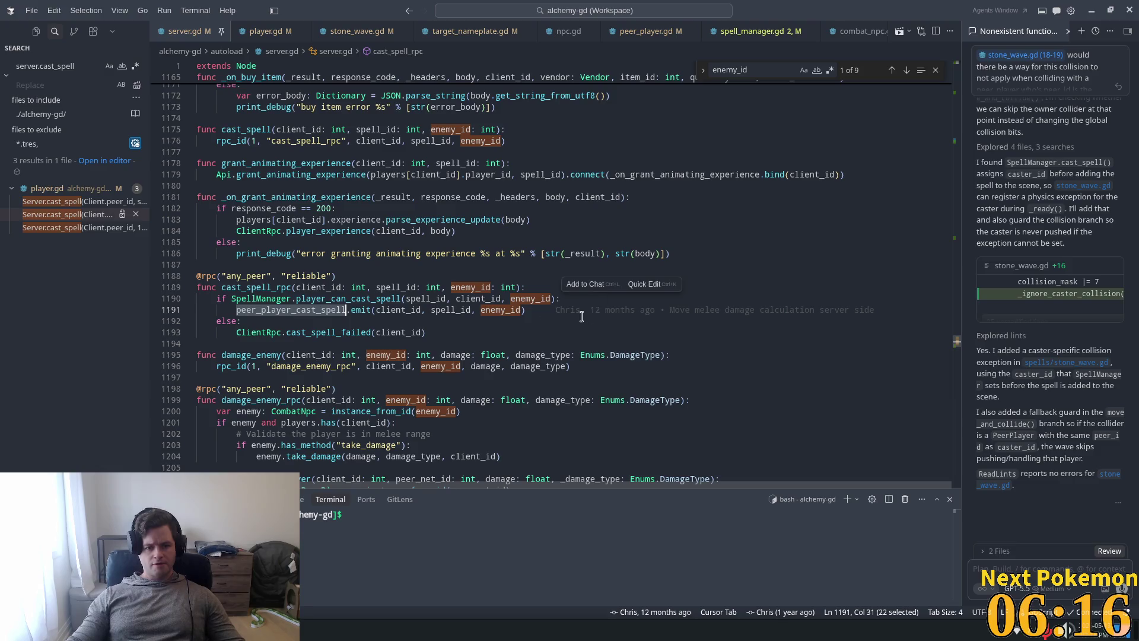
click(238, 184)
triple_click(49, 65)
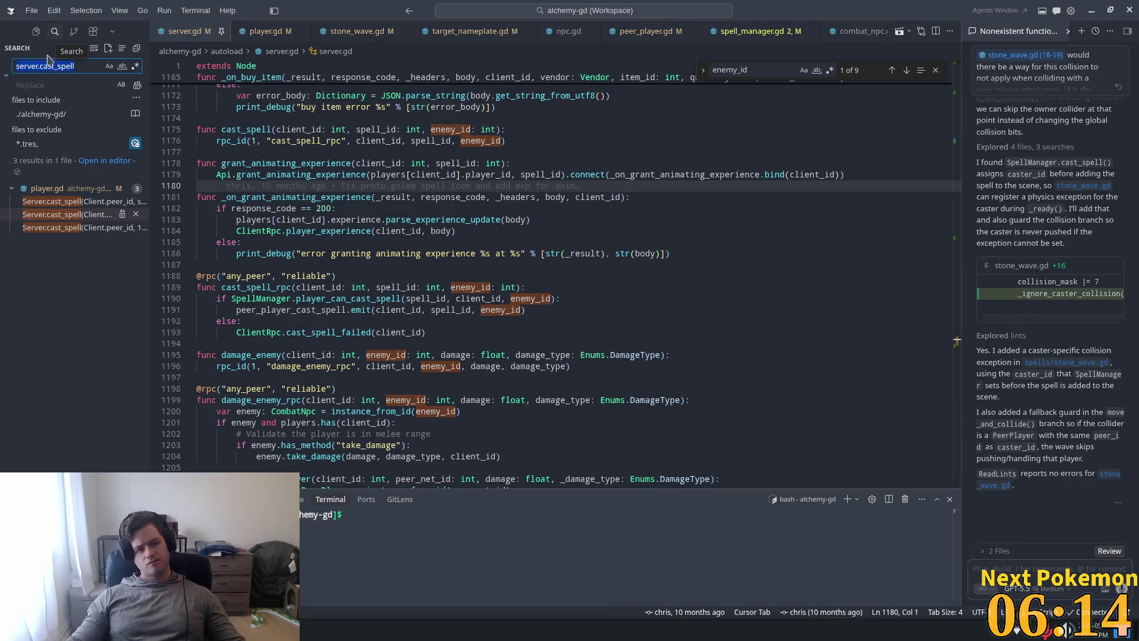
key(ctrl+v)
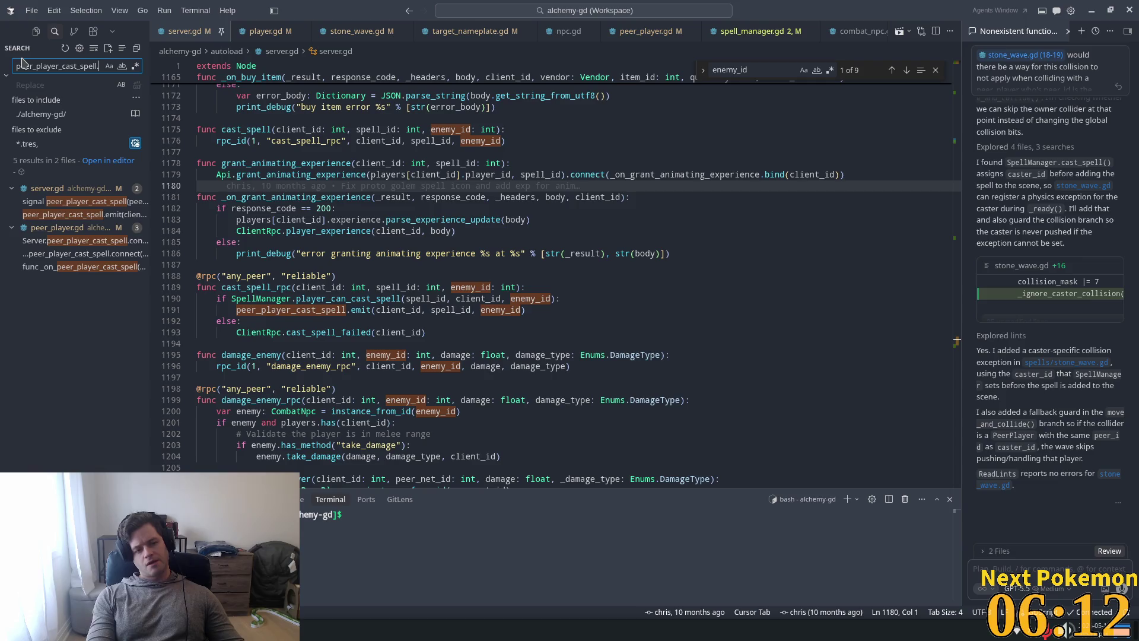
text(.con)
click(83, 212)
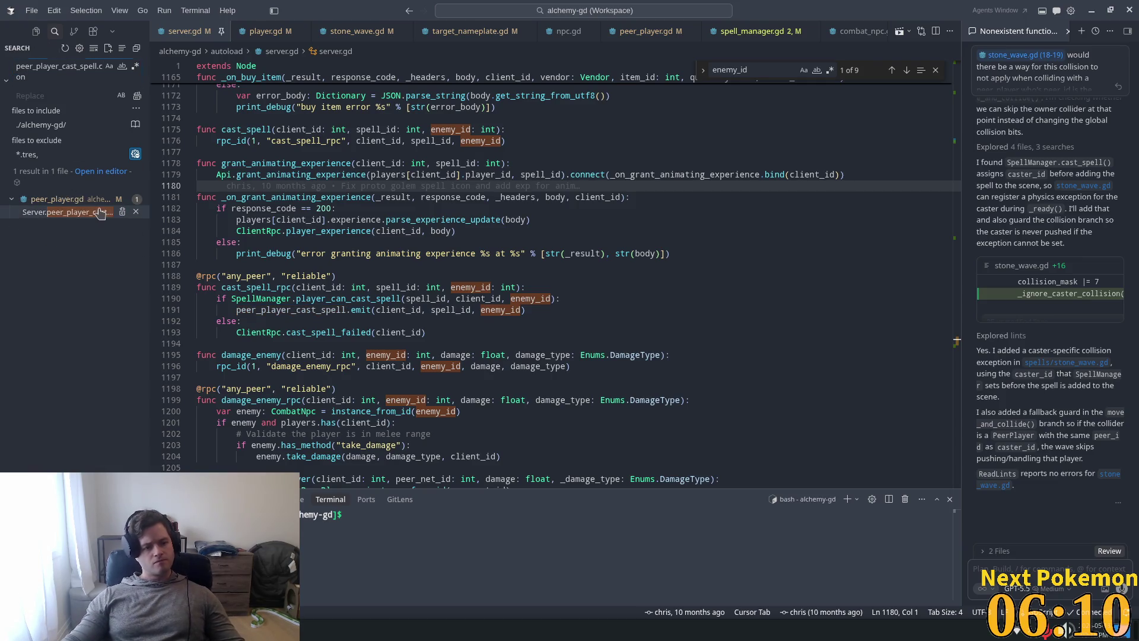
ctrl+click(442, 273)
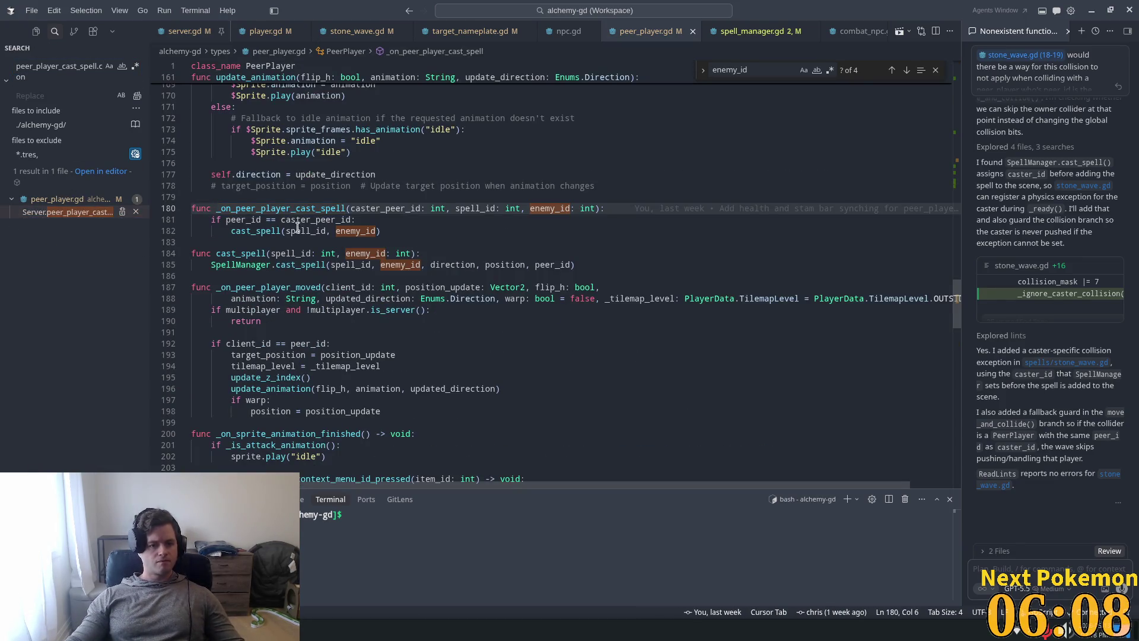
Step: Inspect the _on_peer_player_cast_spell handler signature and its cast_spell call
ctrl+click(255, 230)
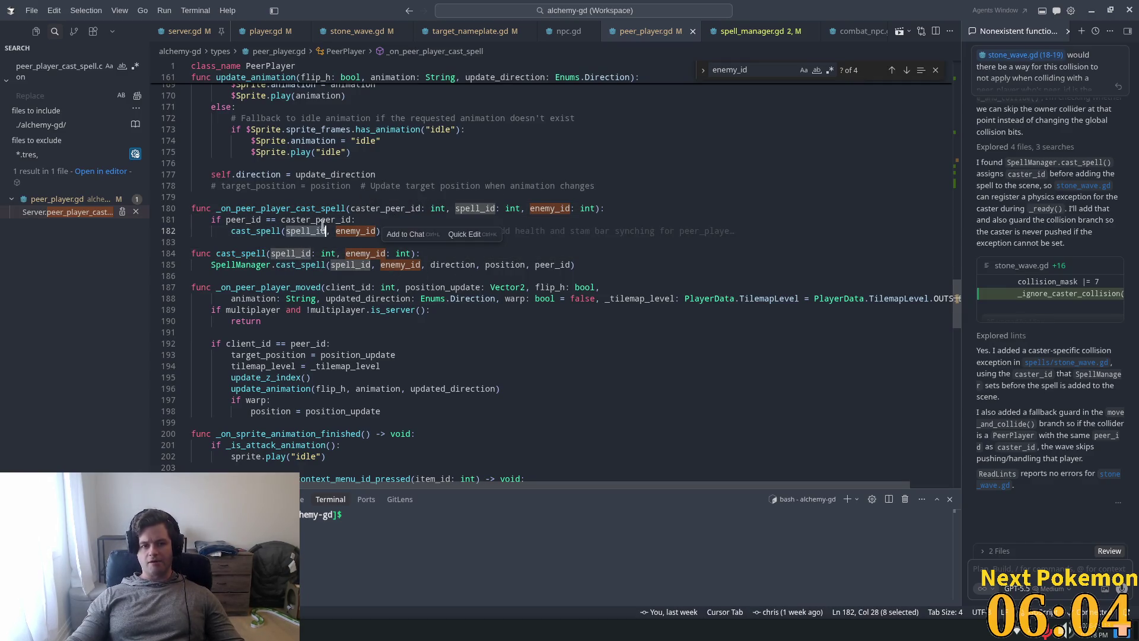
triple_click(334, 211)
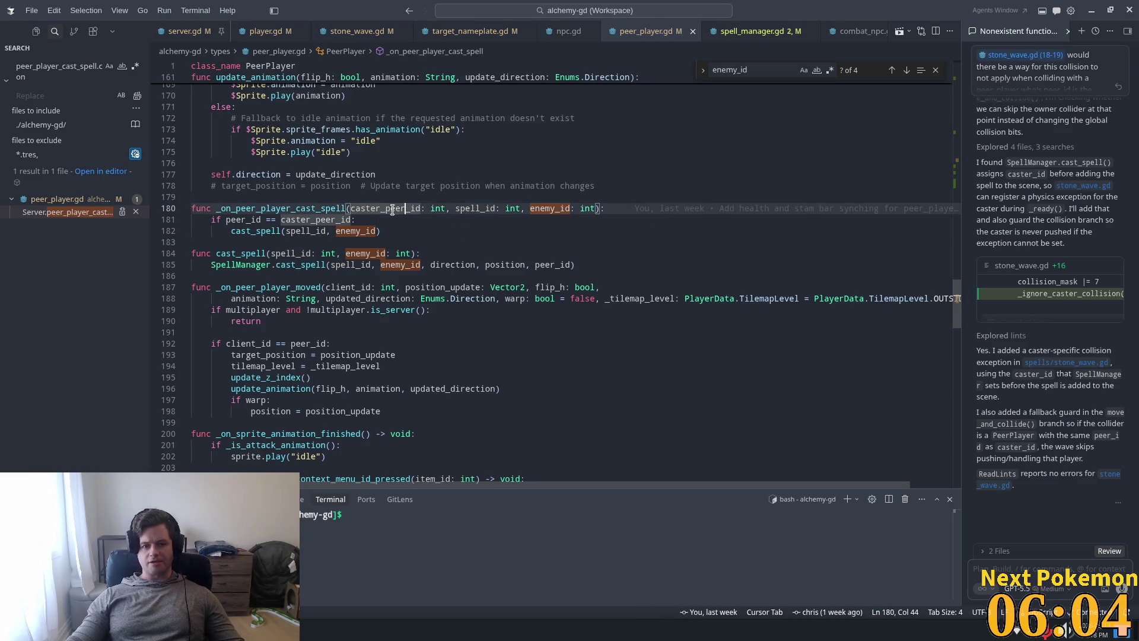
double_click(266, 211)
drag(263, 219, 267, 219)
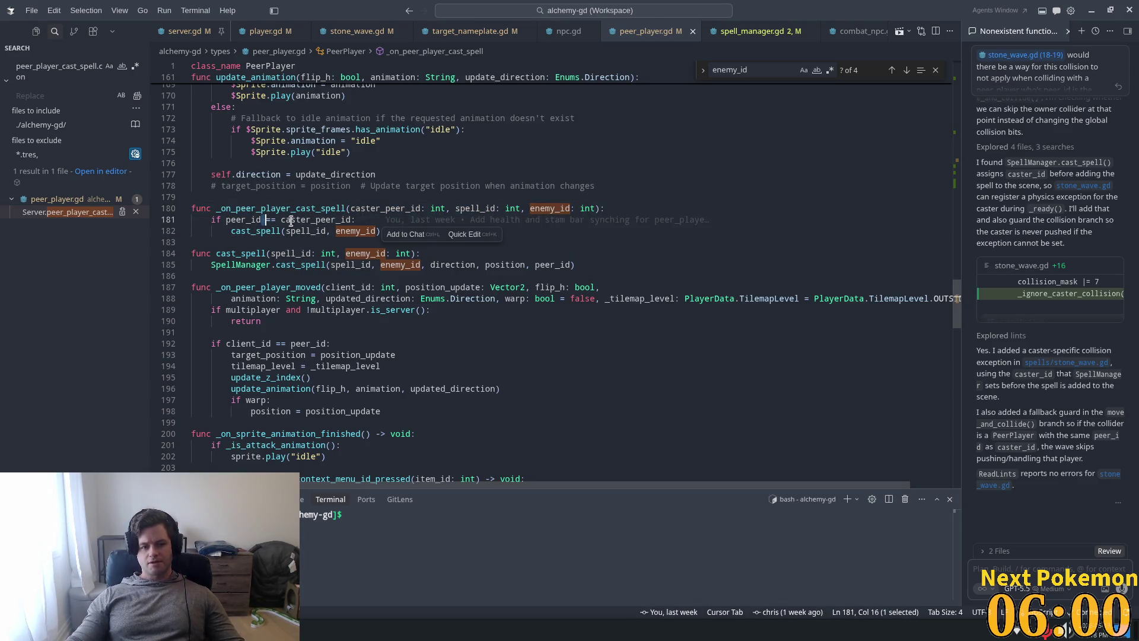
double_click(253, 231)
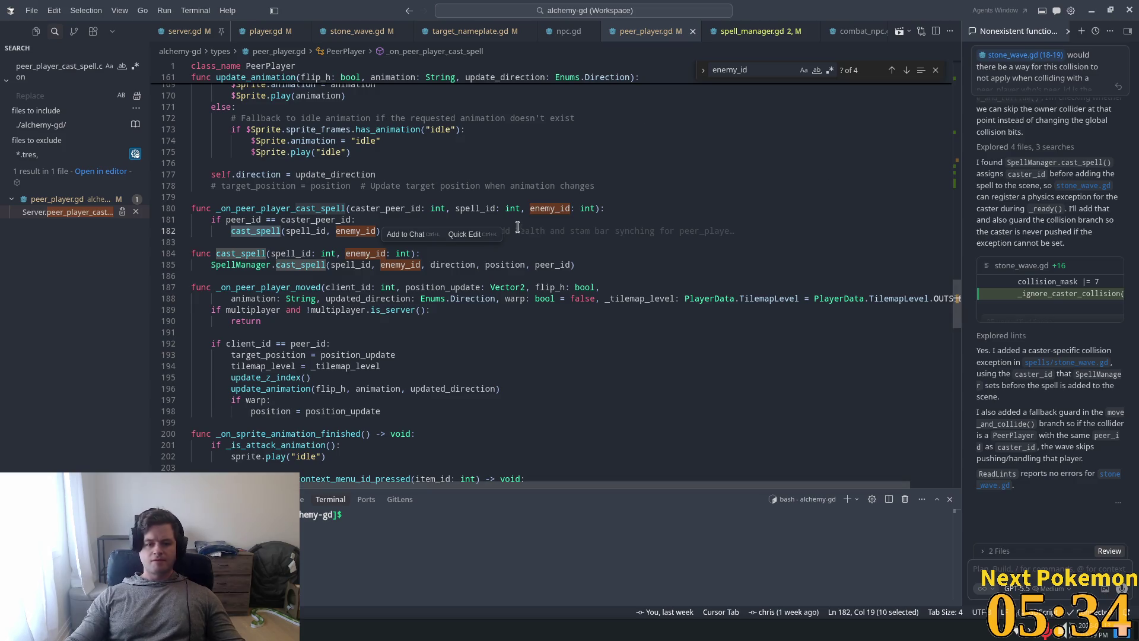
Step: Start typing a caster parameter (', cas') after enemy_id in cast_spell's parameters
double_click(386, 208)
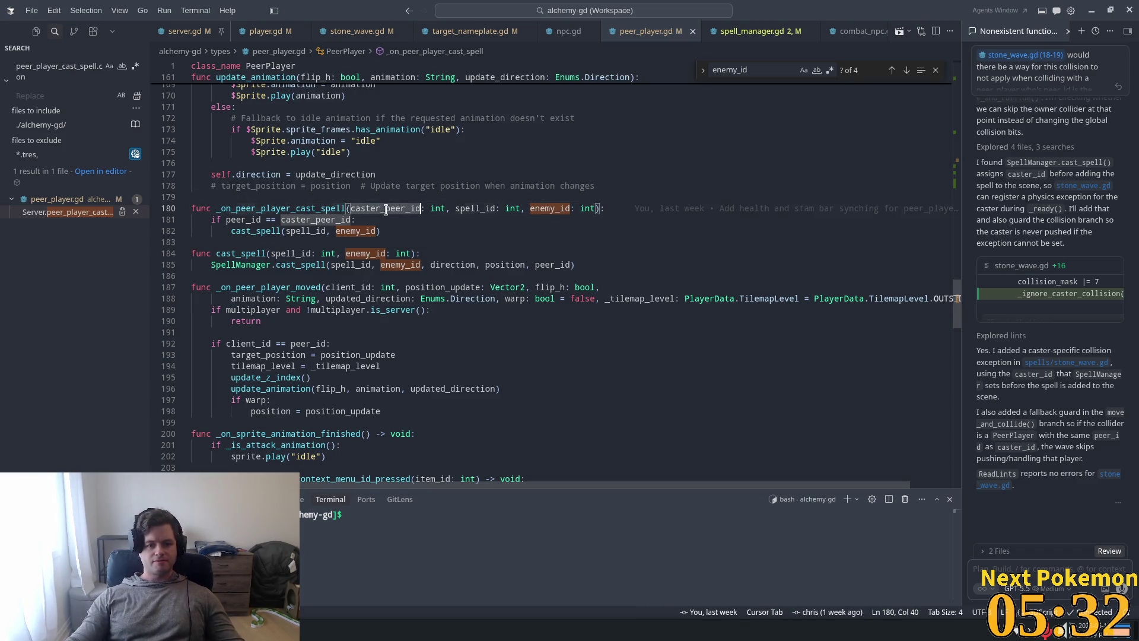
click(258, 231)
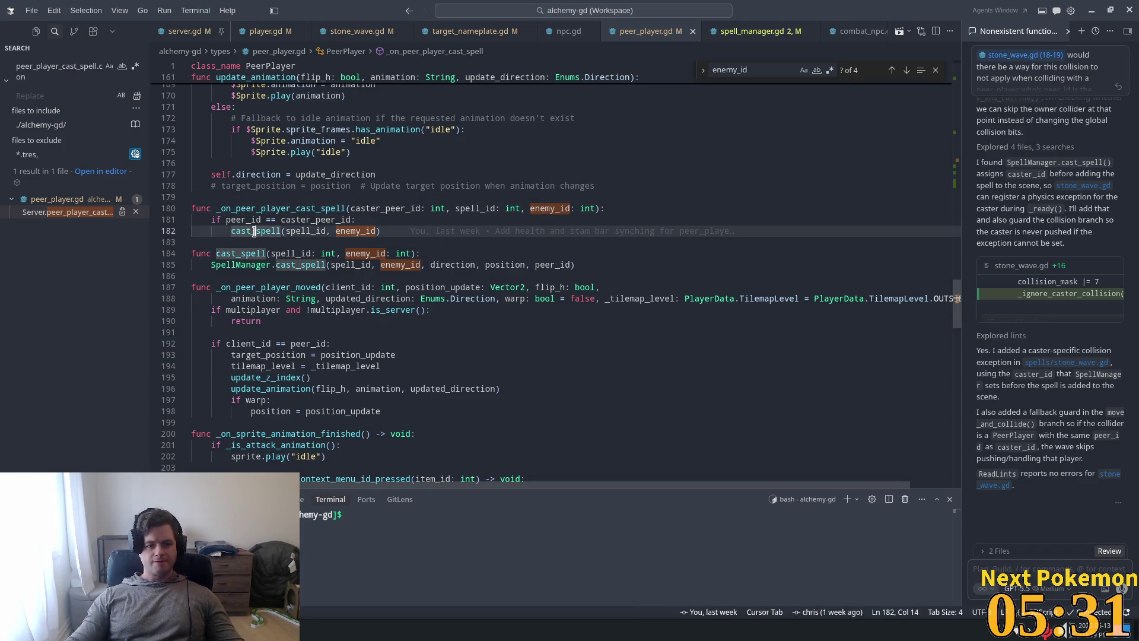
click(414, 253)
text(, )
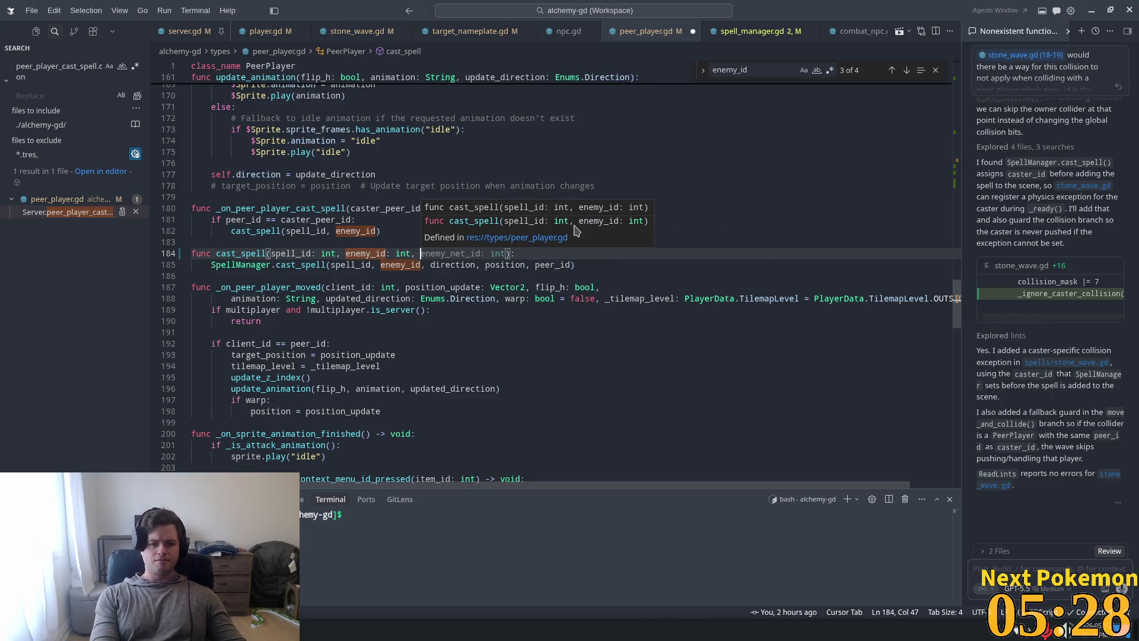
text(cas)
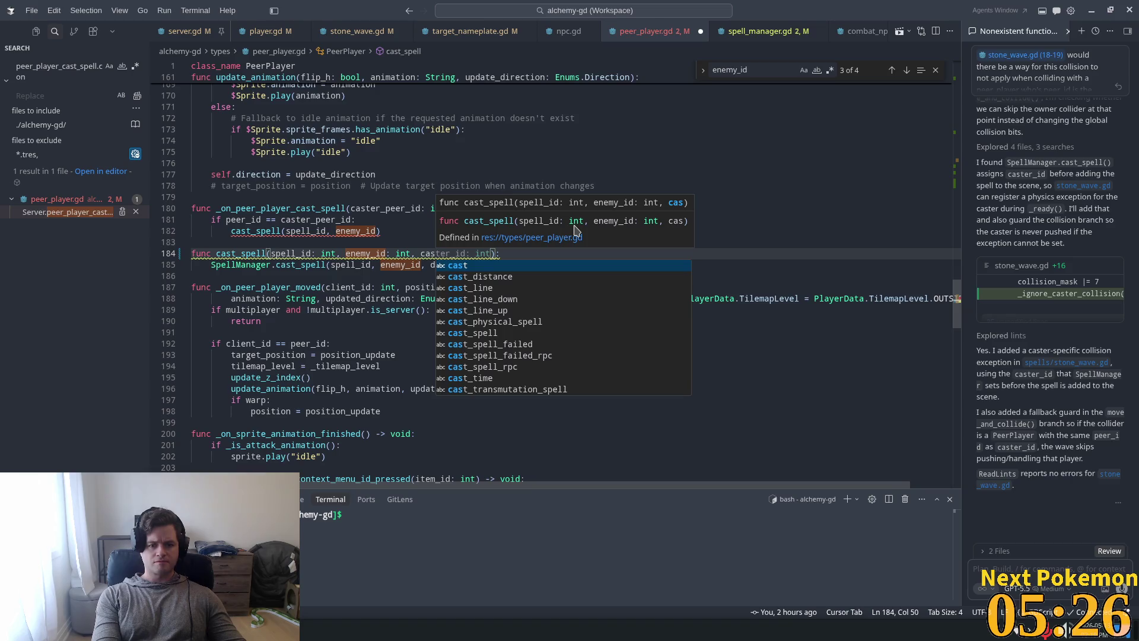
Step: Accept the suggested caster_id and caster_peer_id edits, then undo the suggestion on line 185
key(Tab)
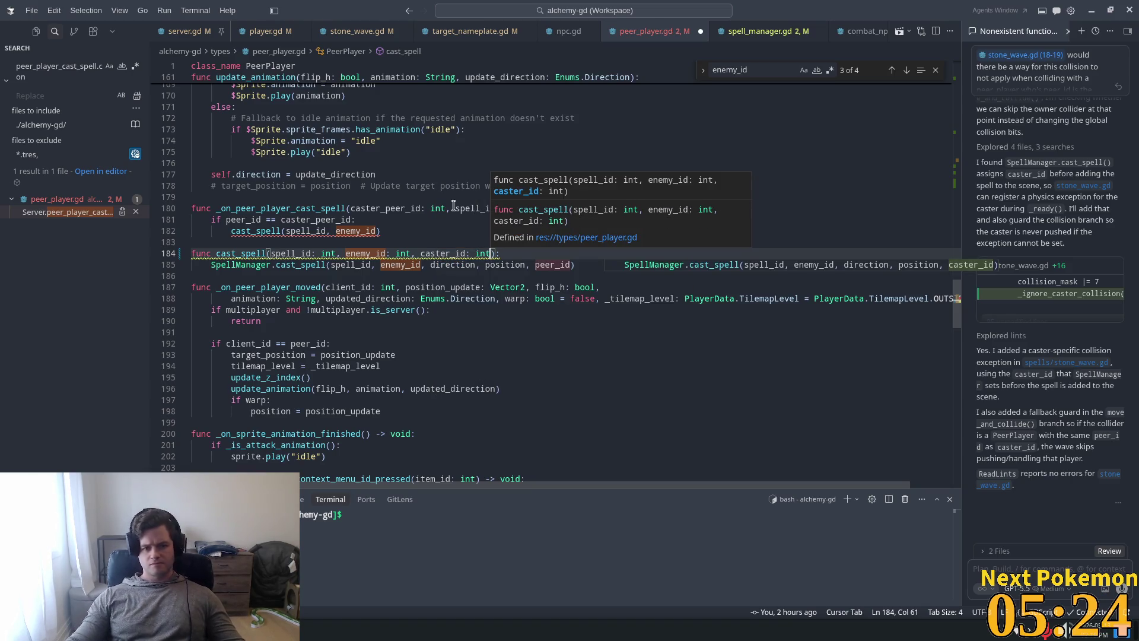
click(391, 207)
key(Tab)
click(573, 209)
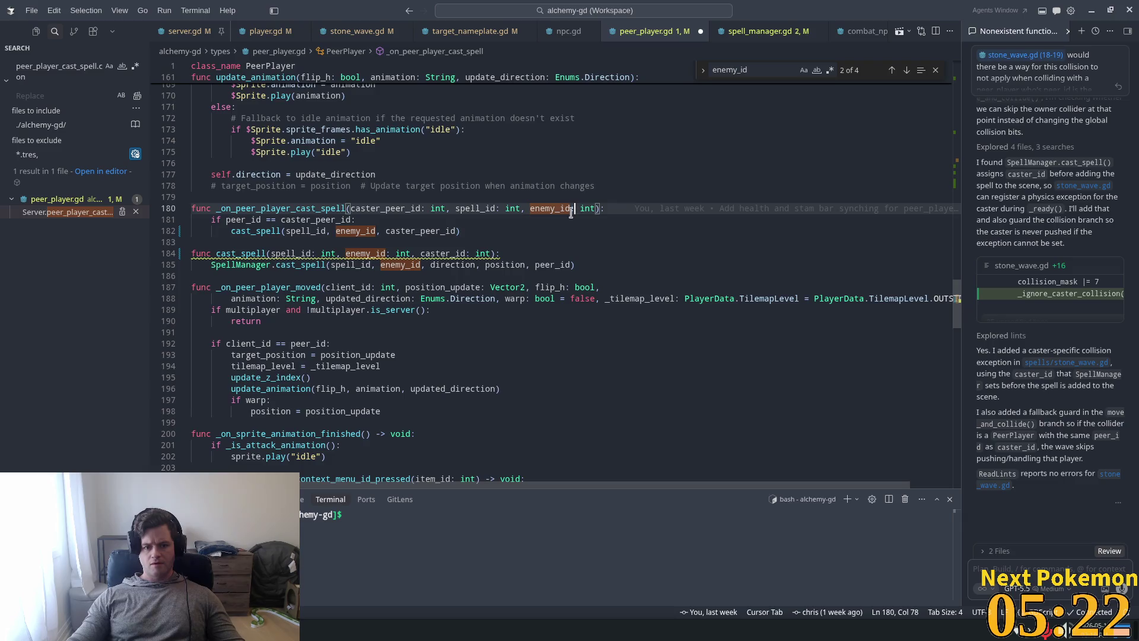
key(Tab)
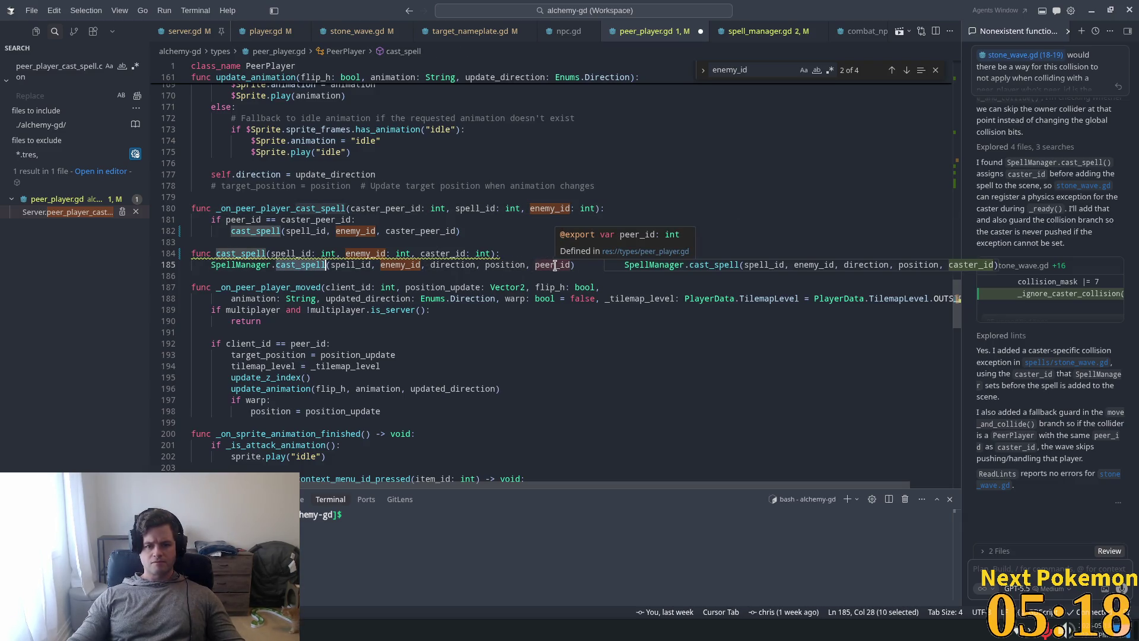
key(ctrl+z)
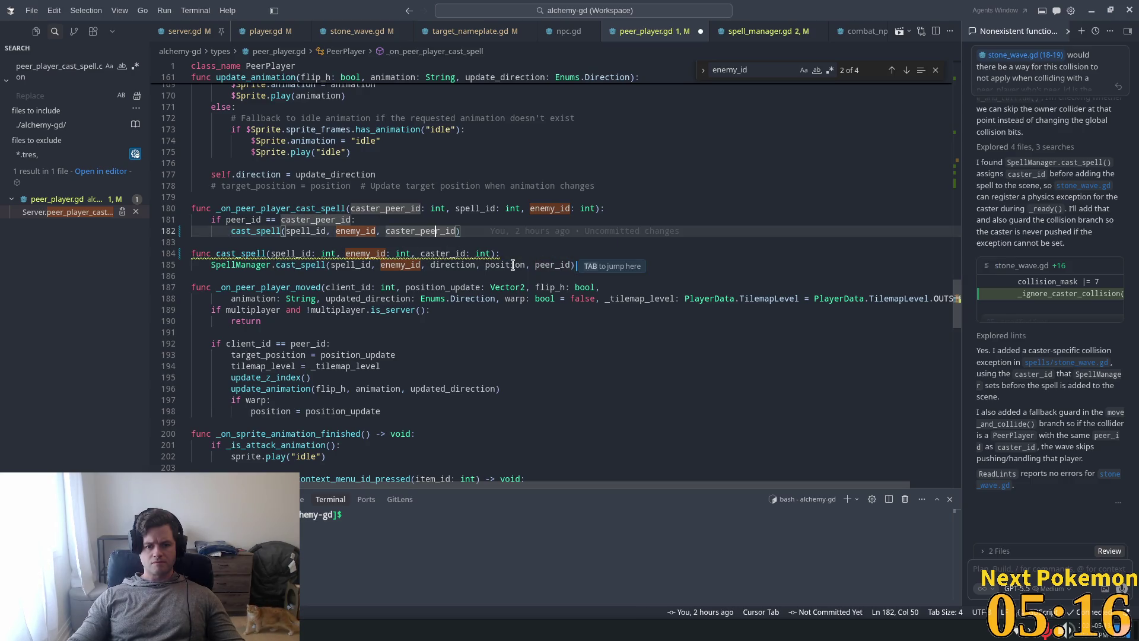
Step: Inspect peer_id on line 185, then undo the caster id parameters and stray trailing comma
click(368, 263)
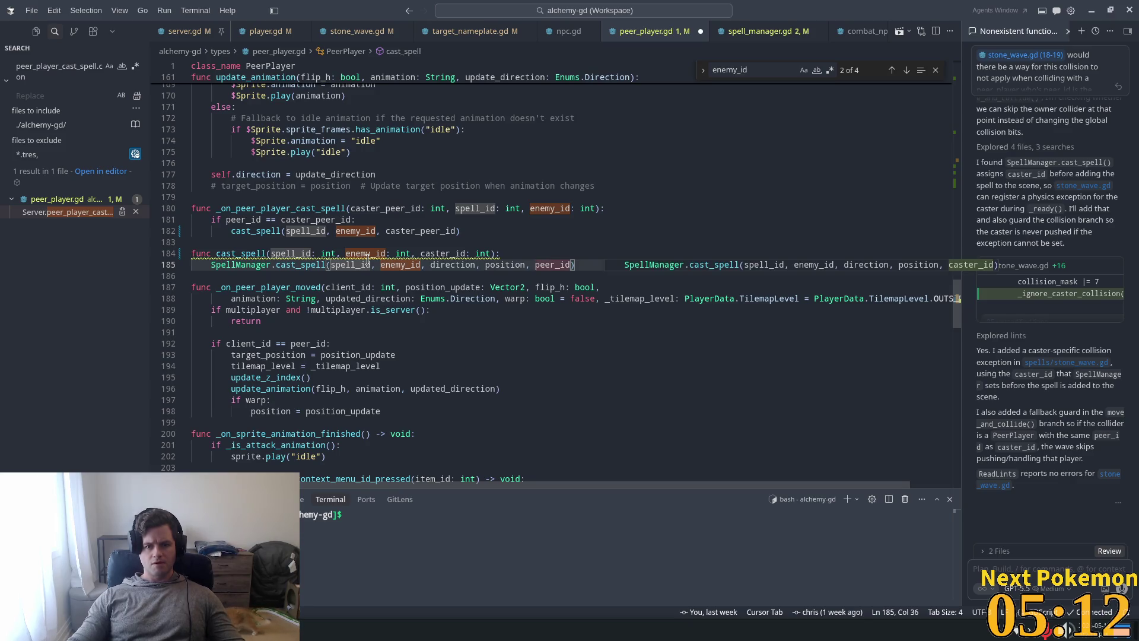
mouse_move(274, 255)
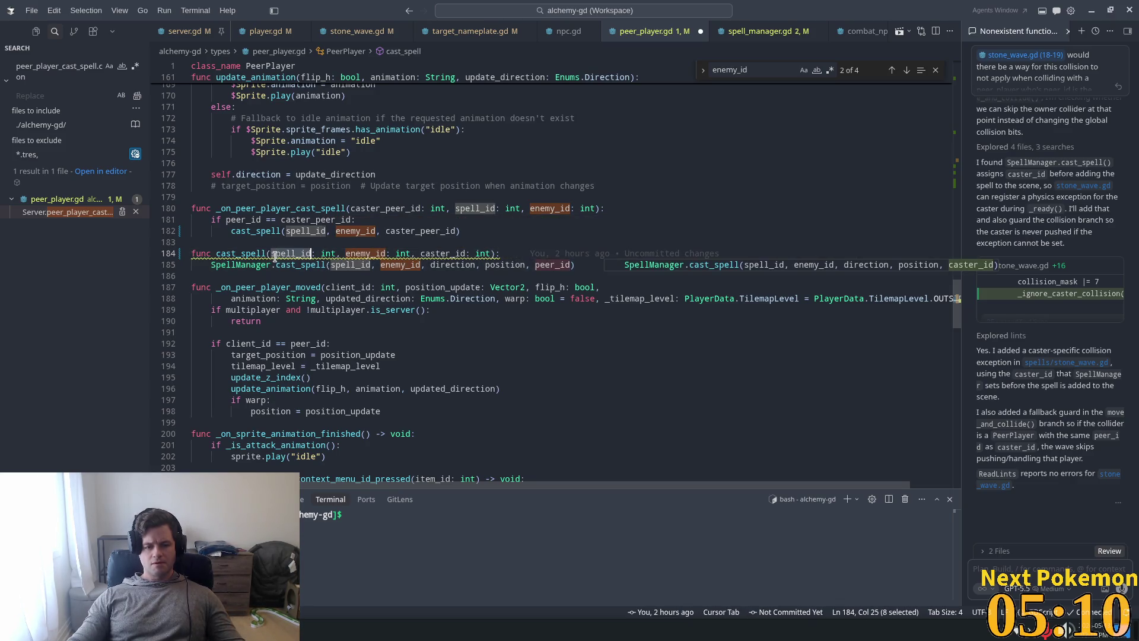
drag(537, 264, 569, 264)
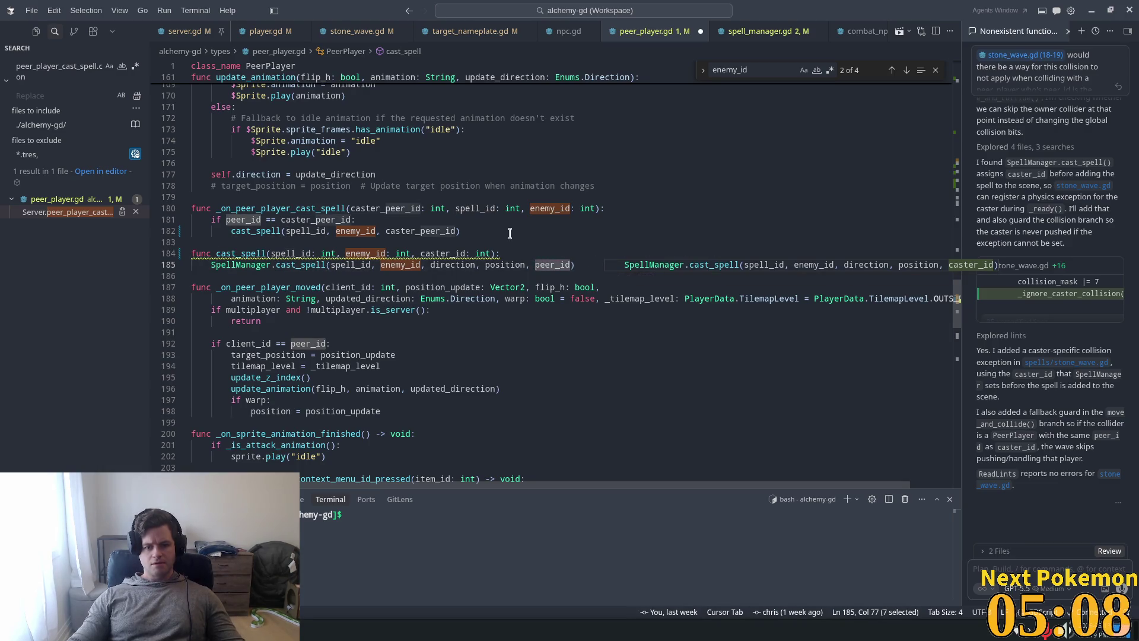
click(508, 255)
key(ctrl+z)
key(ctrl+z)
key(ctrl+z)
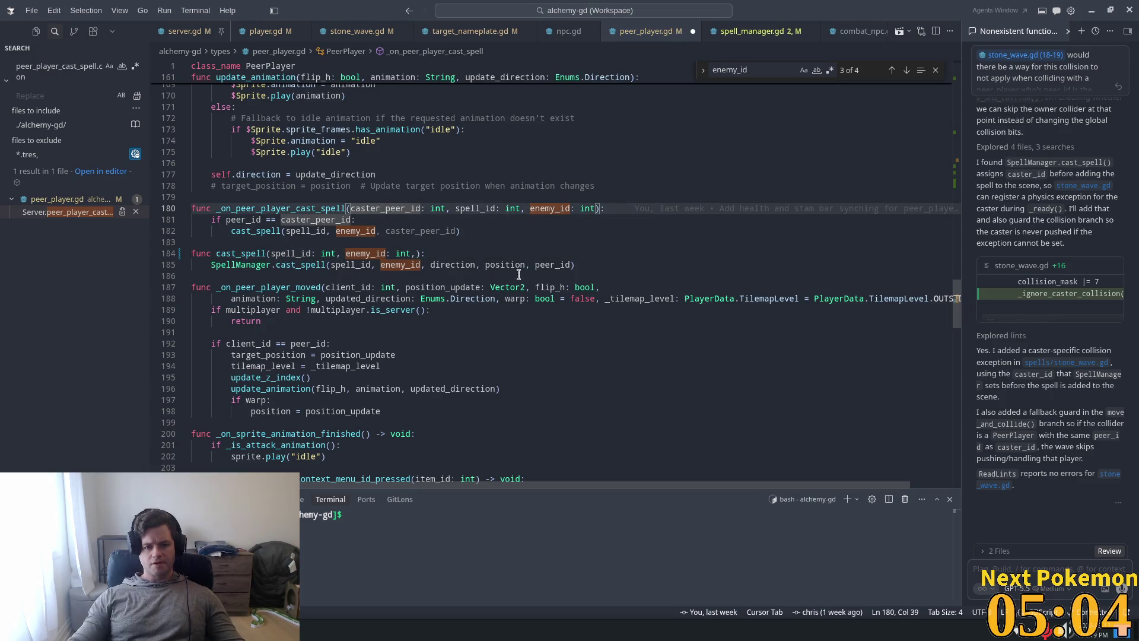
key(ctrl+z)
Step: Check enemy_id and peer_id usages, then go to cast_spell's definition in spell_manager.gd
click(355, 253)
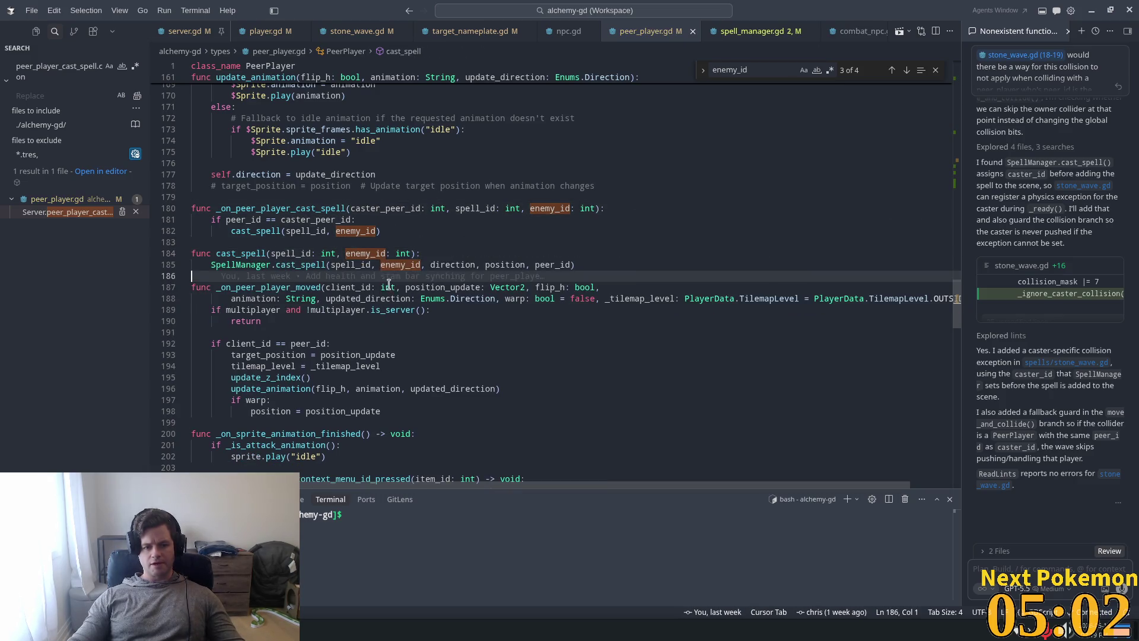
double_click(561, 265)
mouse_move(561, 264)
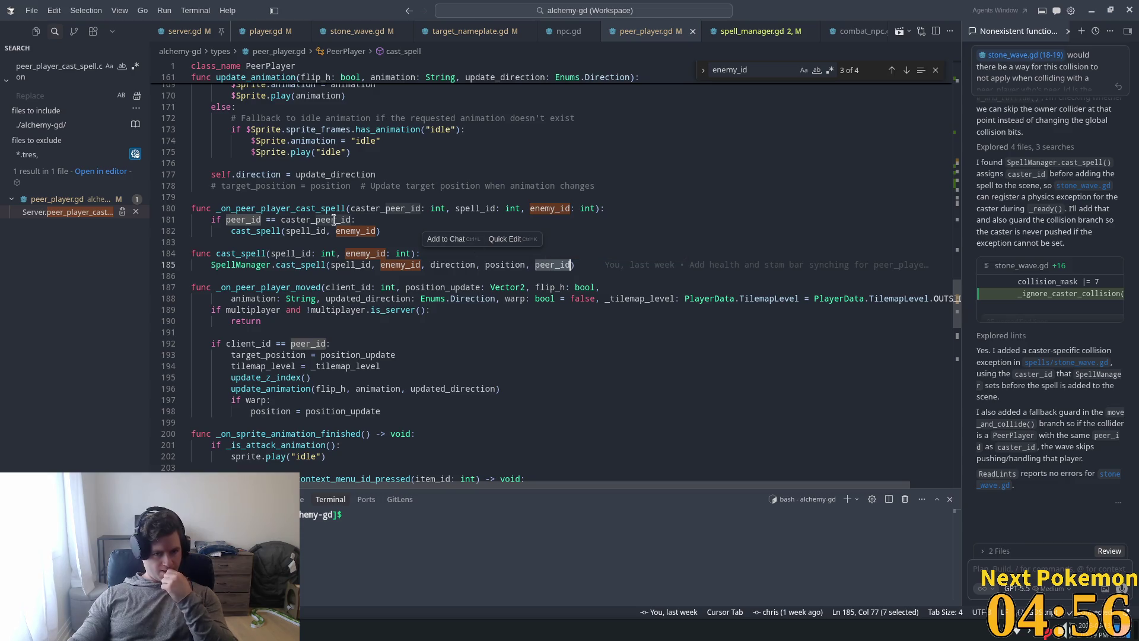
click(236, 220)
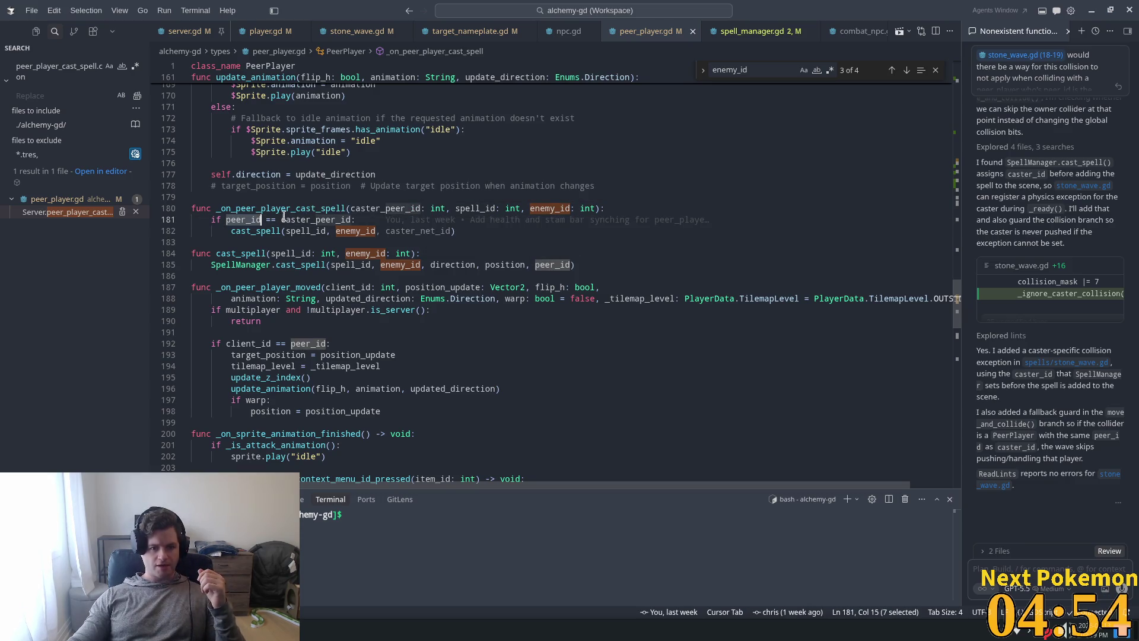
click(297, 265)
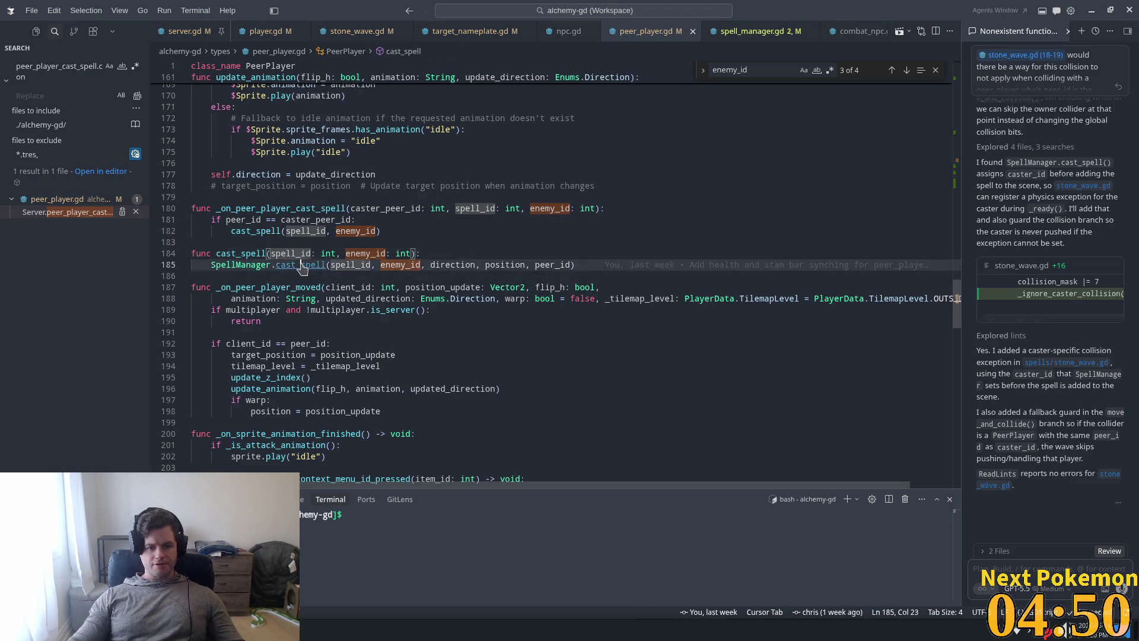
key(F12)
scroll(391, 270, down, 3)
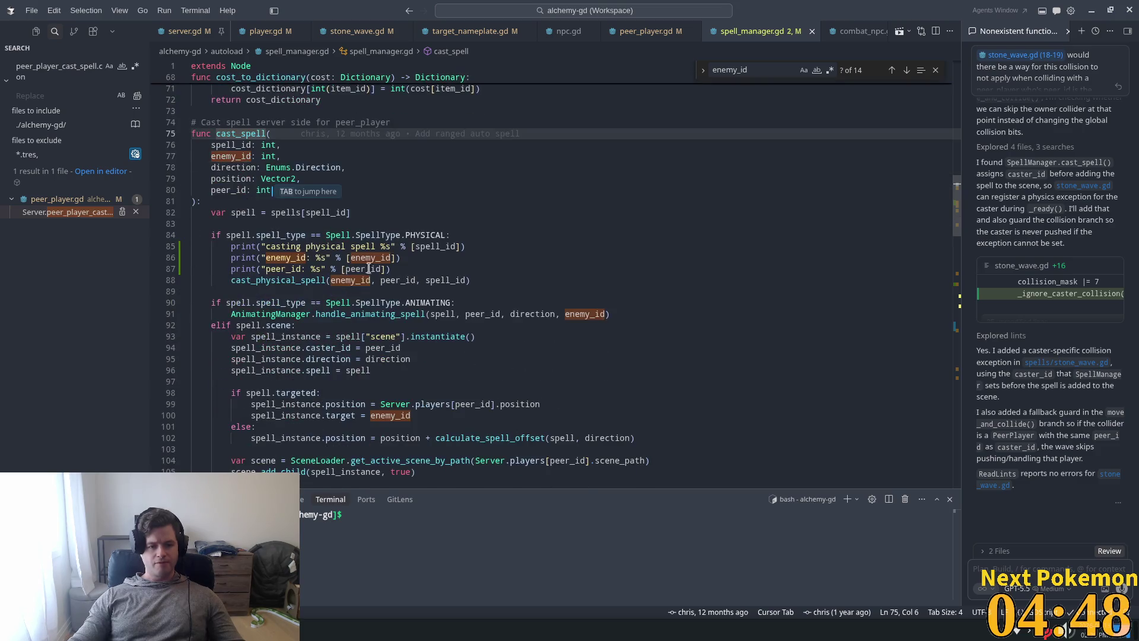
Step: Trace spell, caster_id on line 94, and peer_id uses in SpellManager's cast_spell
scroll(346, 260, down, 2)
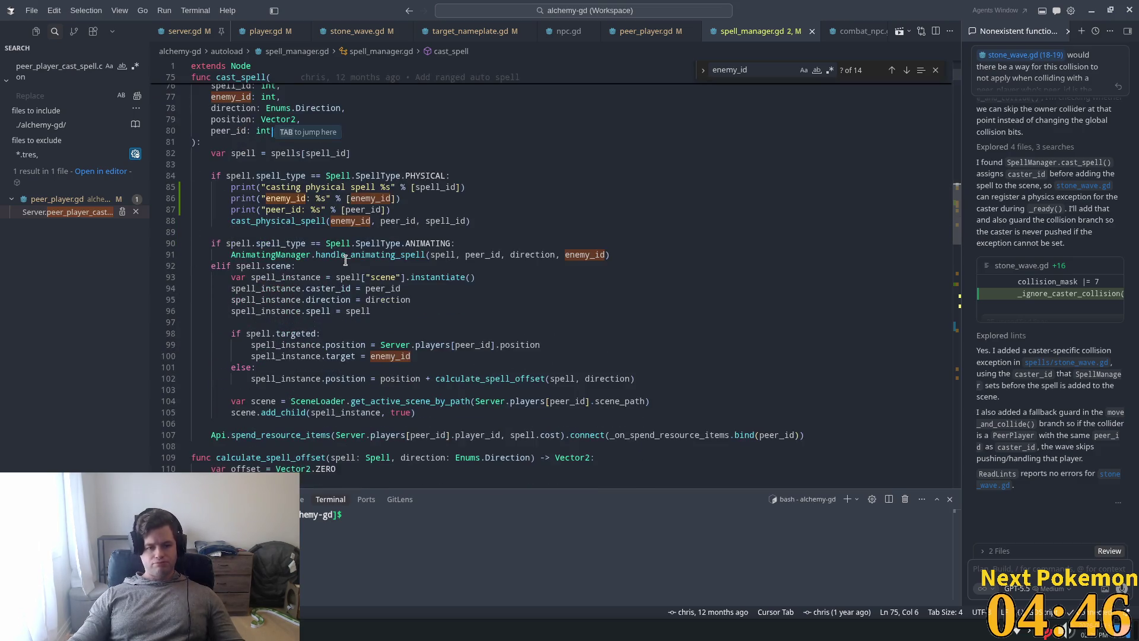
click(279, 277)
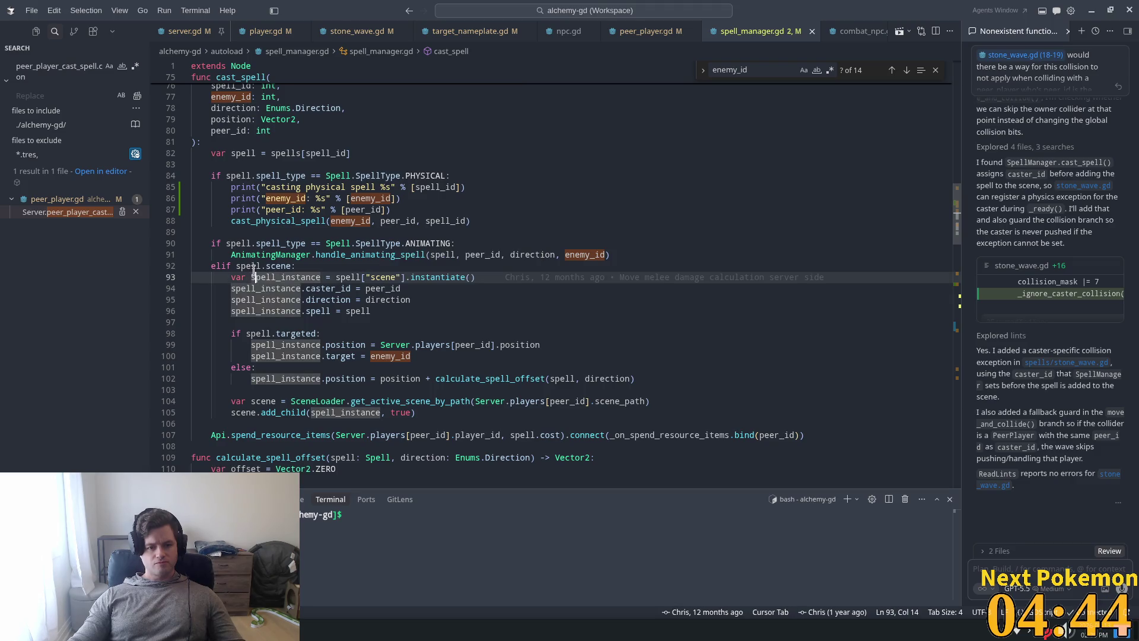
double_click(249, 266)
scroll(279, 264, down, 1)
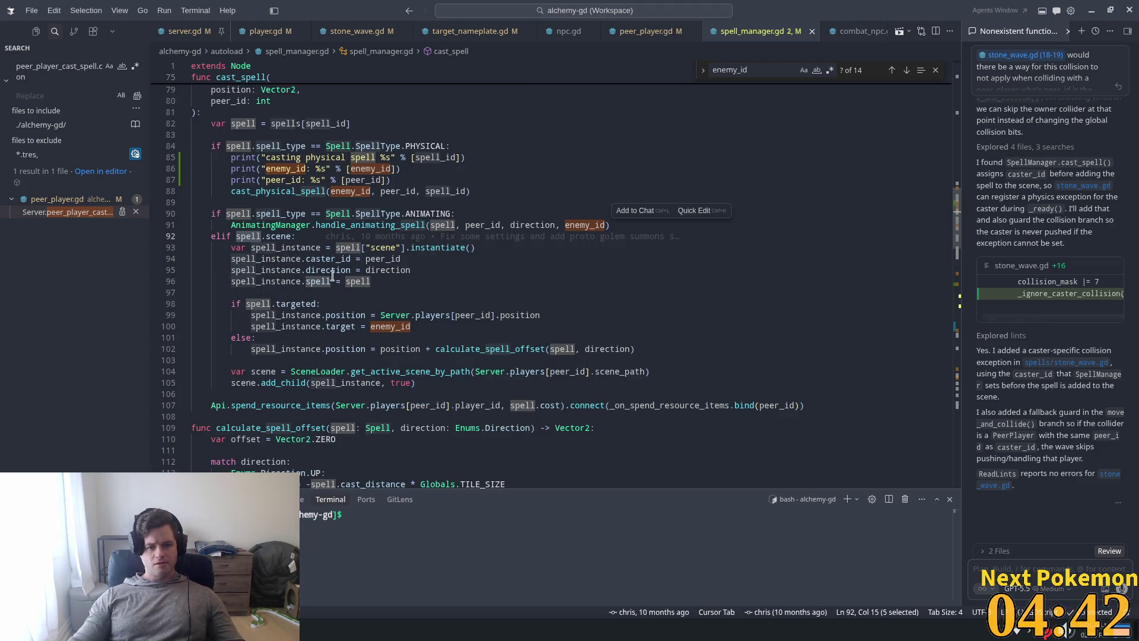
click(314, 259)
double_click(314, 259)
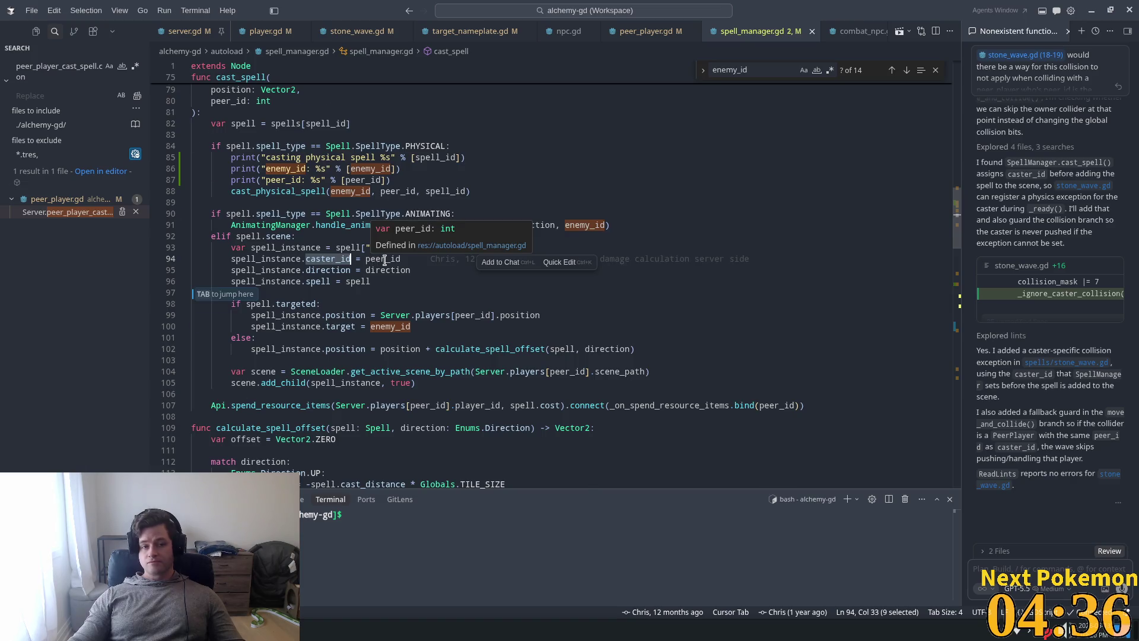
scroll(379, 263, up, 2)
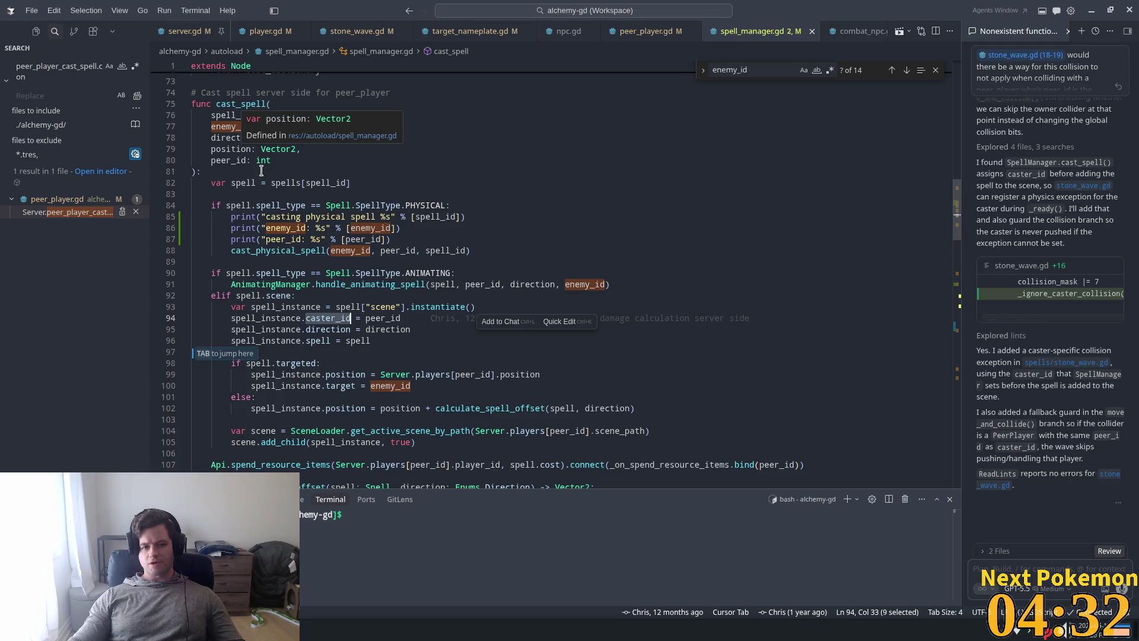
double_click(231, 161)
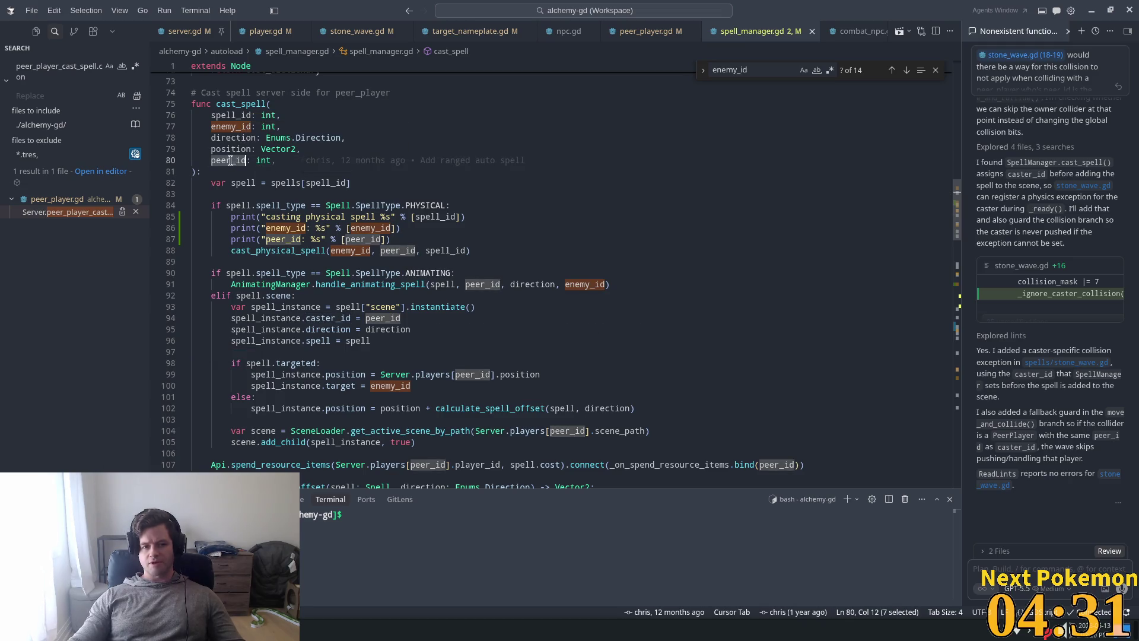
Step: Recheck the peer_id argument on line 185 of peer_player.gd, then return to Godot
click(670, 31)
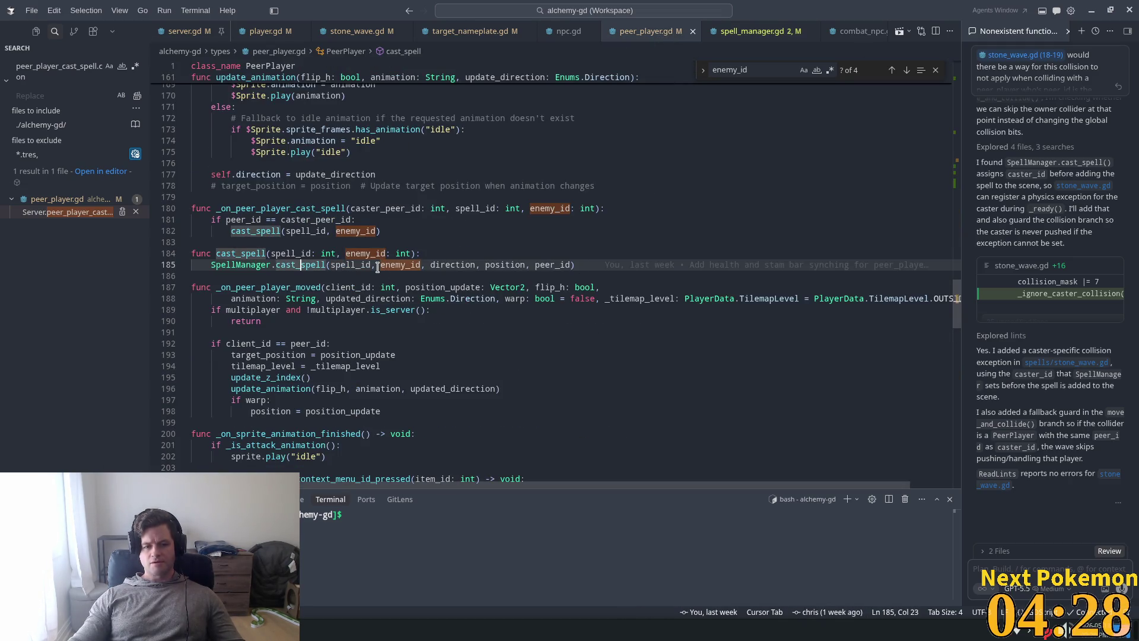
click(560, 265)
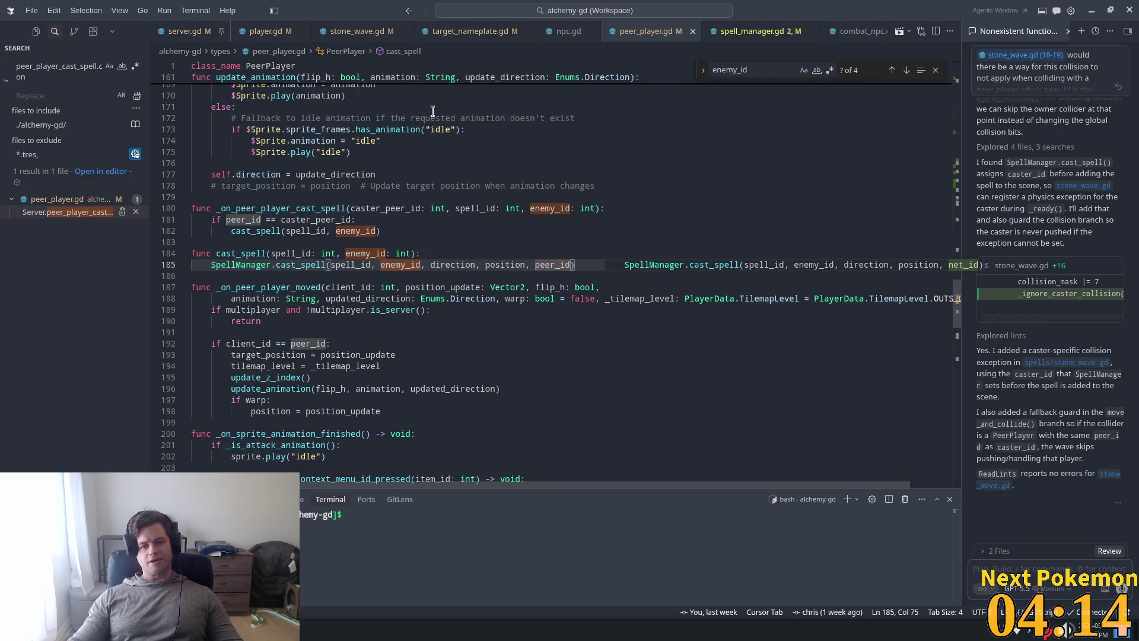
key(alt+Tab)
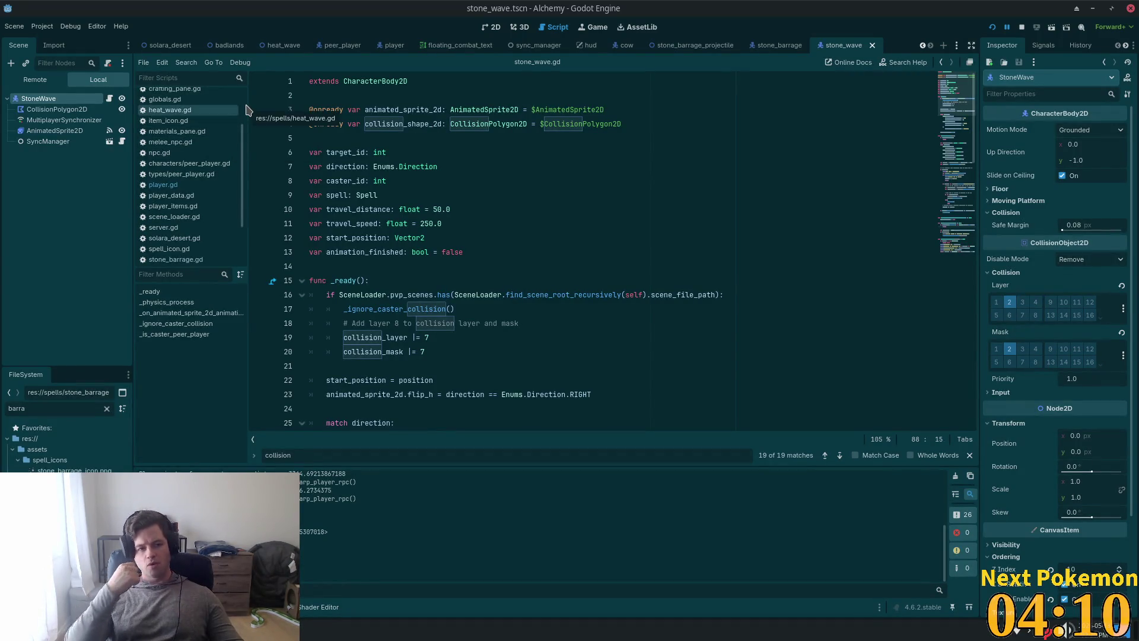
Step: Browse StoneWave's properties in the MultiplayerSynchronizer's Add property to sync picker, then cancel without adding
click(51, 120)
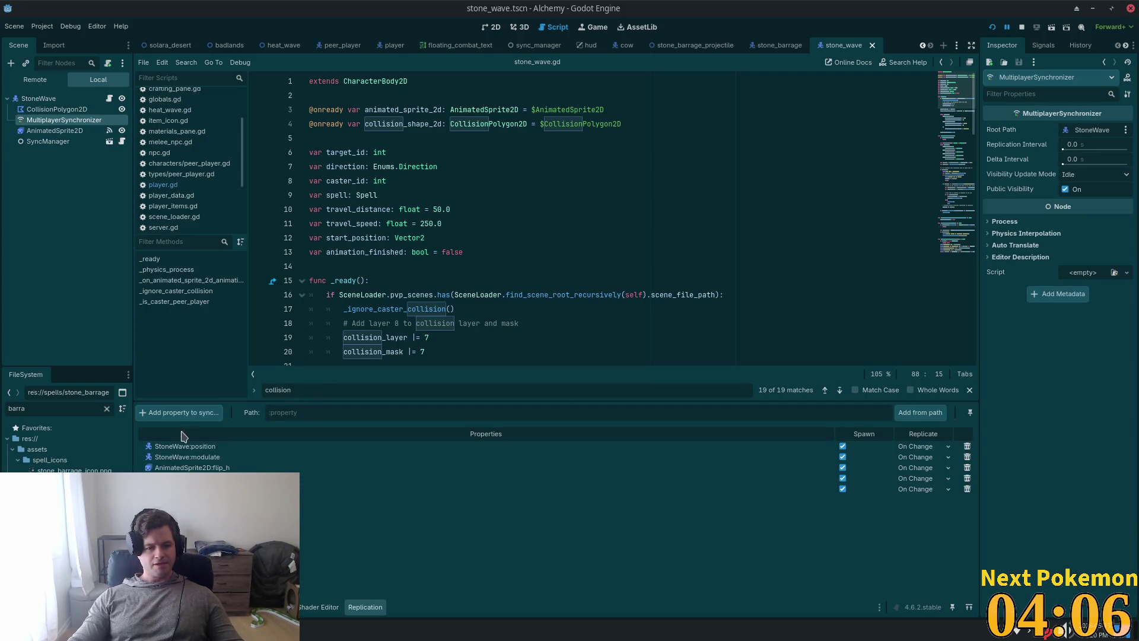
click(178, 412)
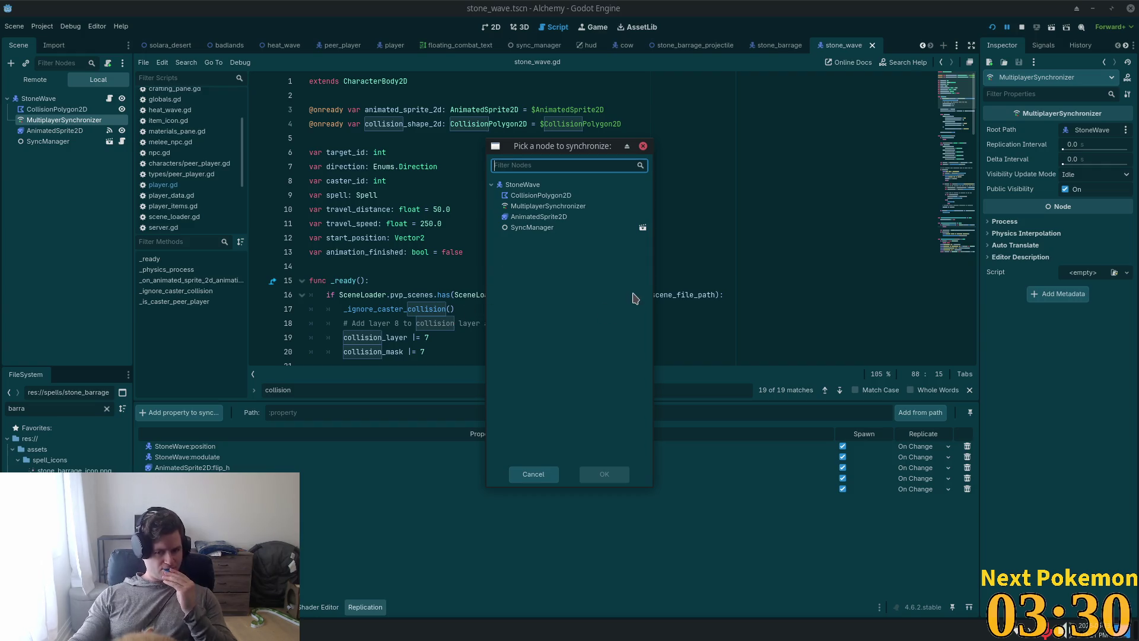
double_click(522, 184)
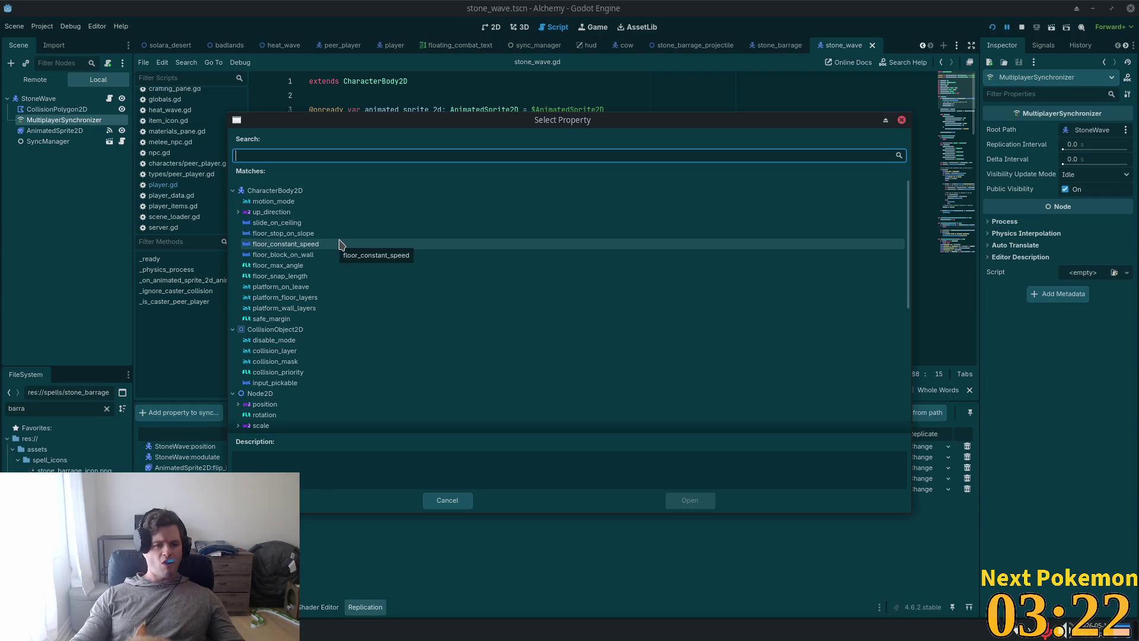
scroll(342, 247, down, 8)
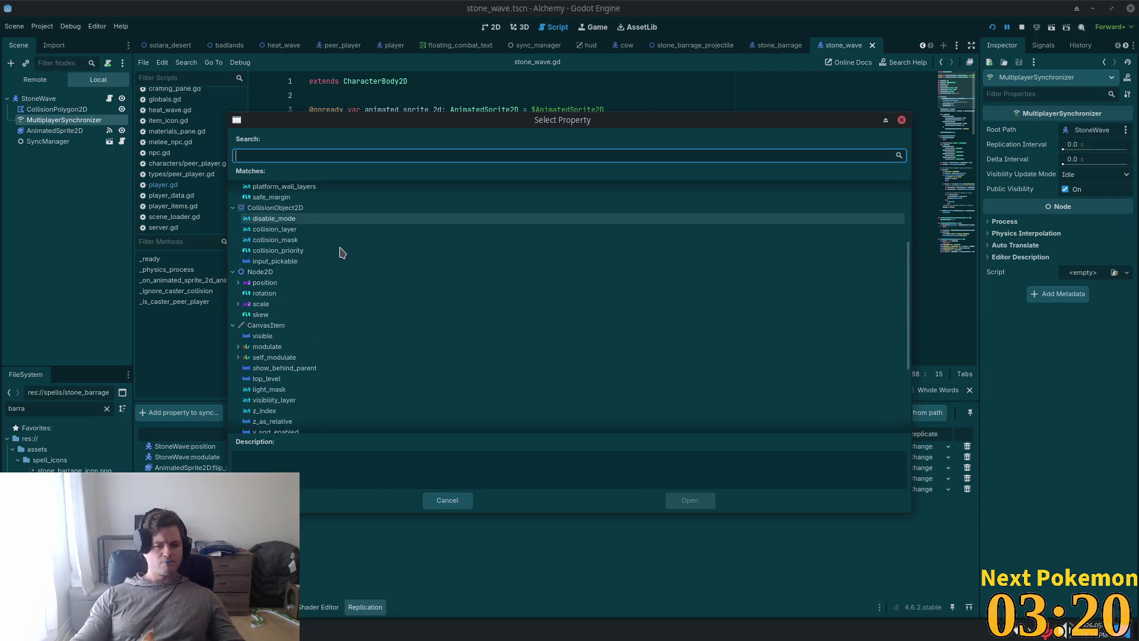
click(902, 120)
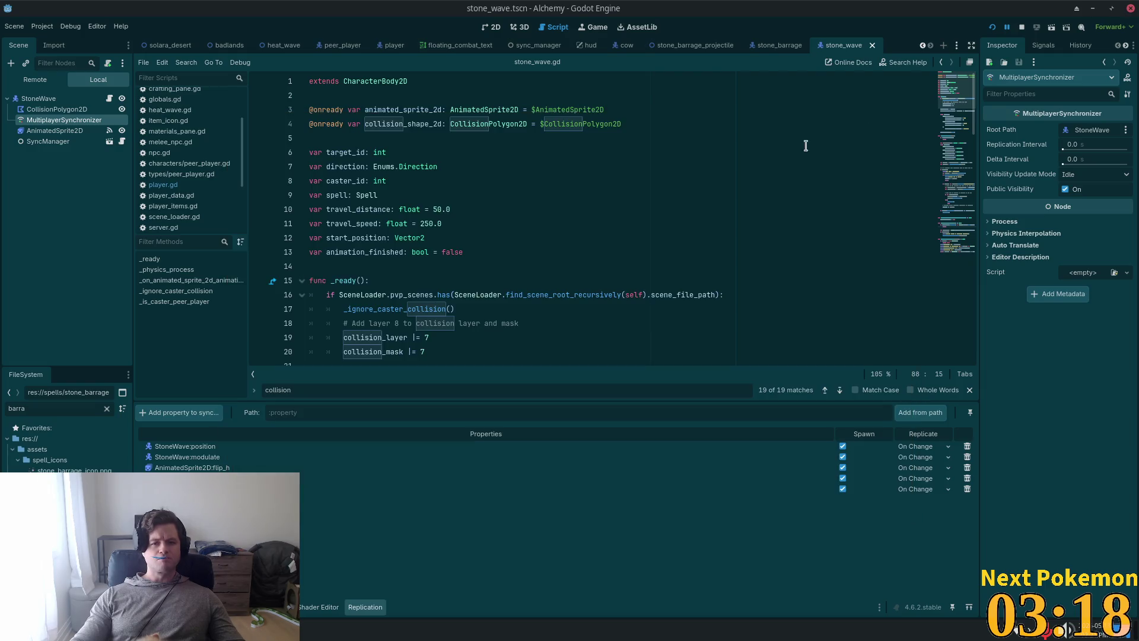
click(373, 167)
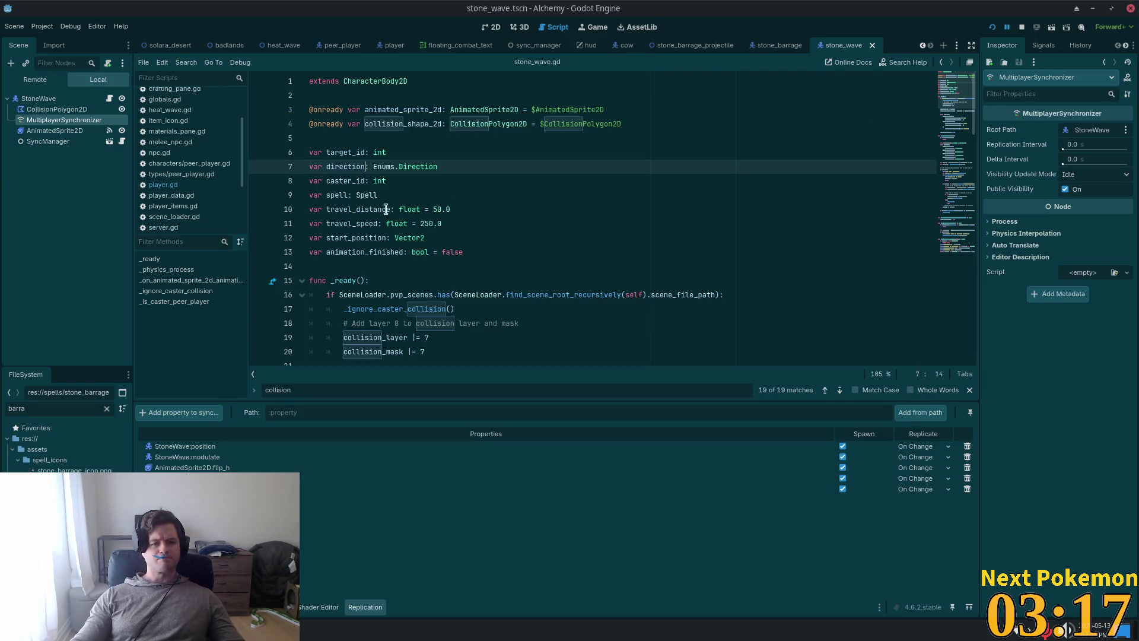
click(344, 181)
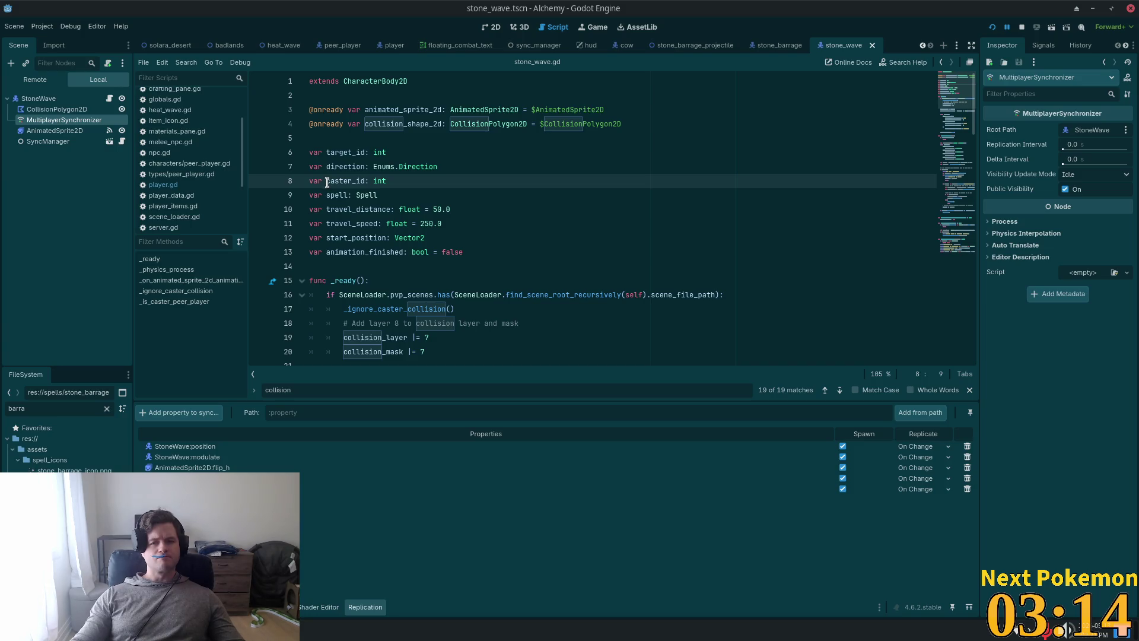
scroll(215, 168, down, 5)
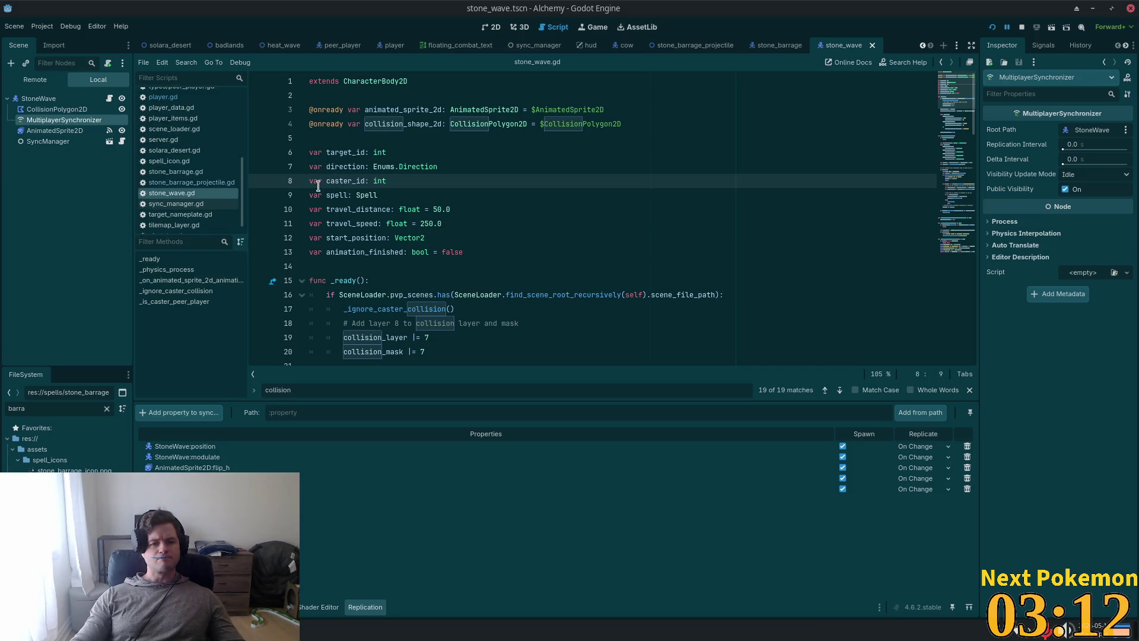
key(Home)
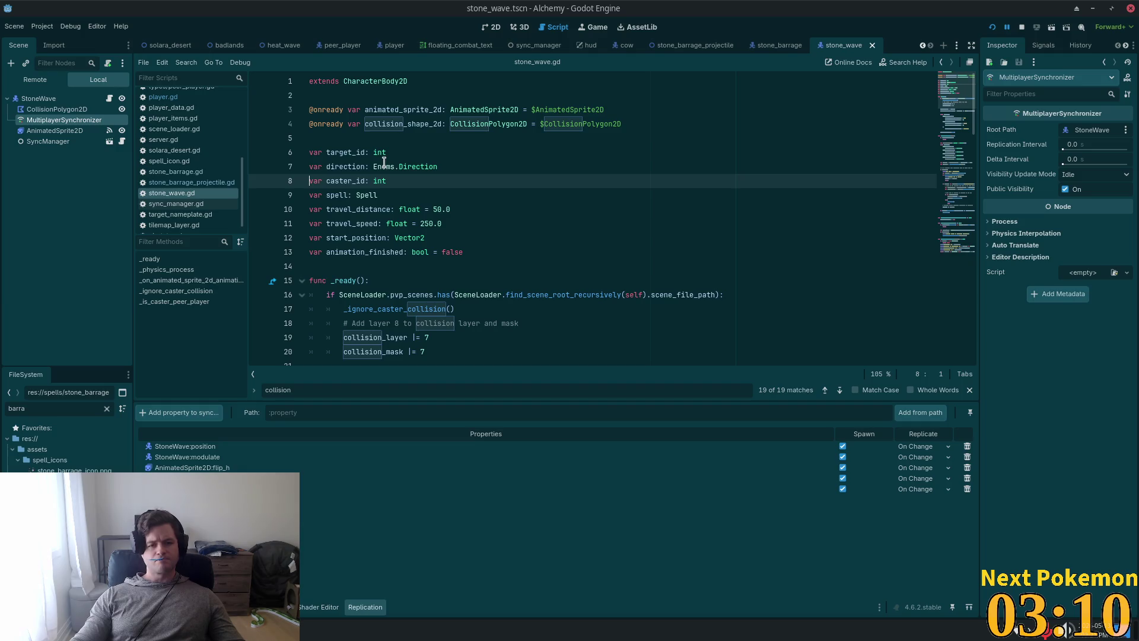
key(alt+Up)
key(alt+Up)
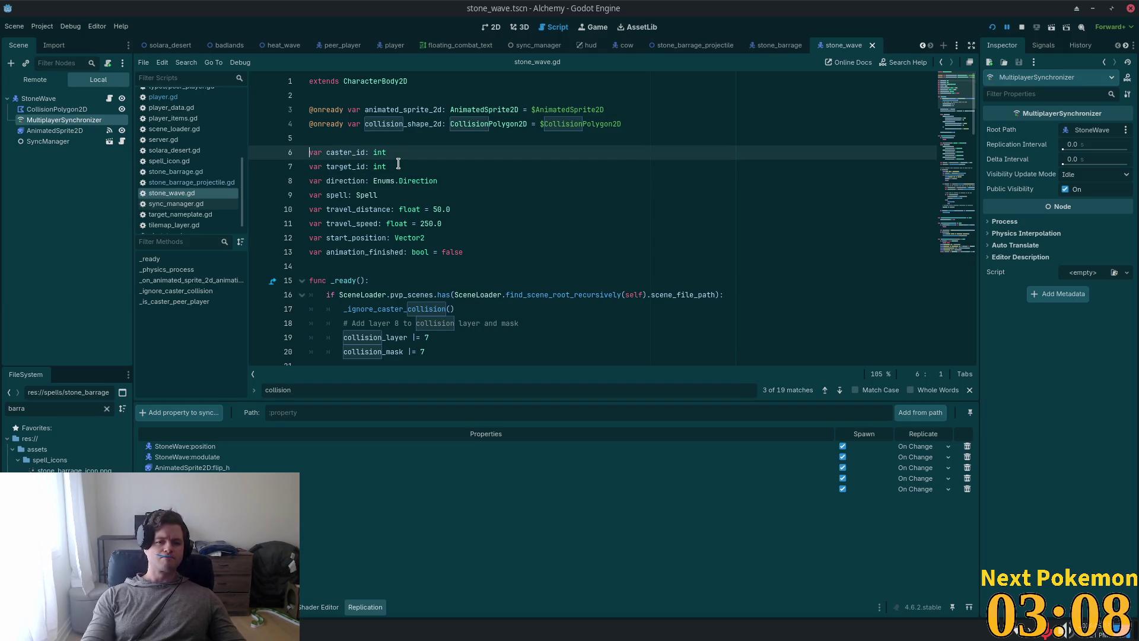
text(@expo)
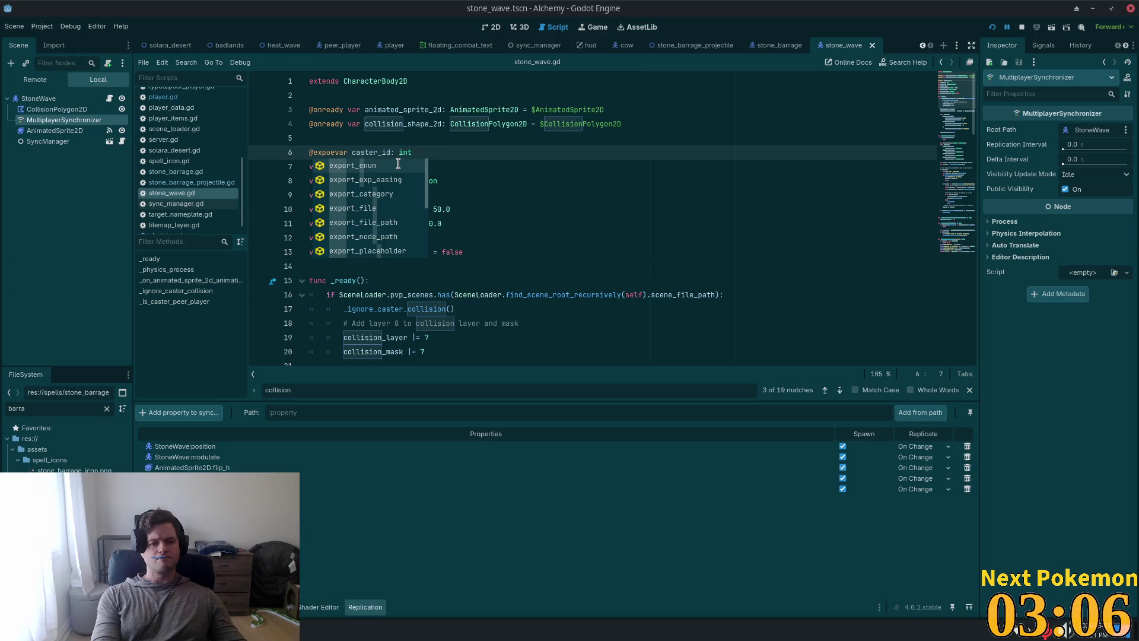
text(rt)
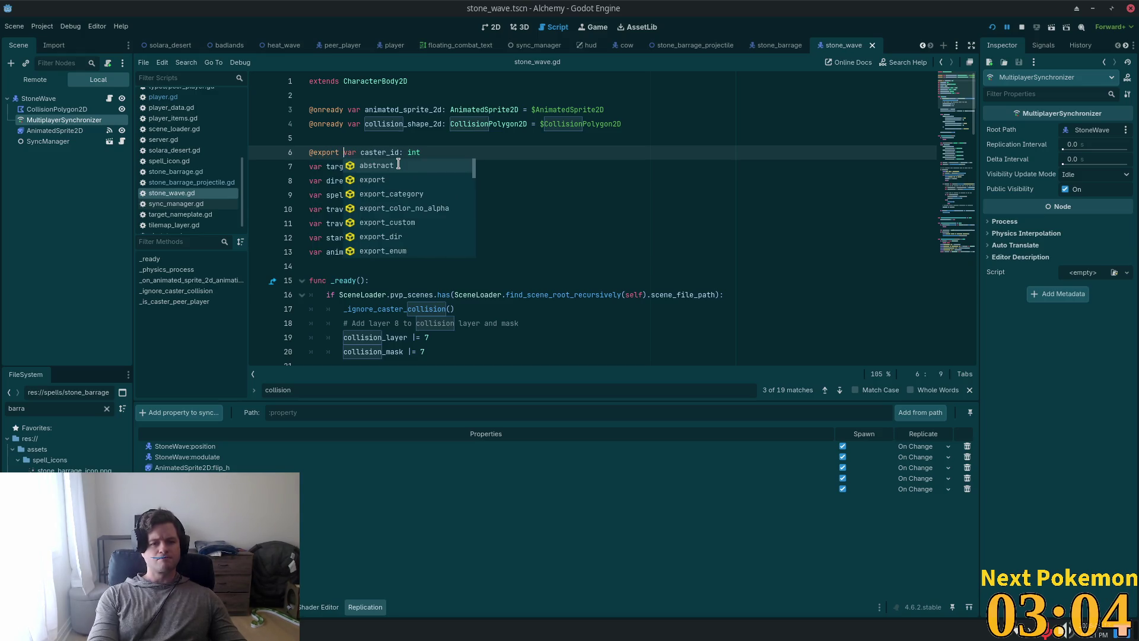
click(448, 153)
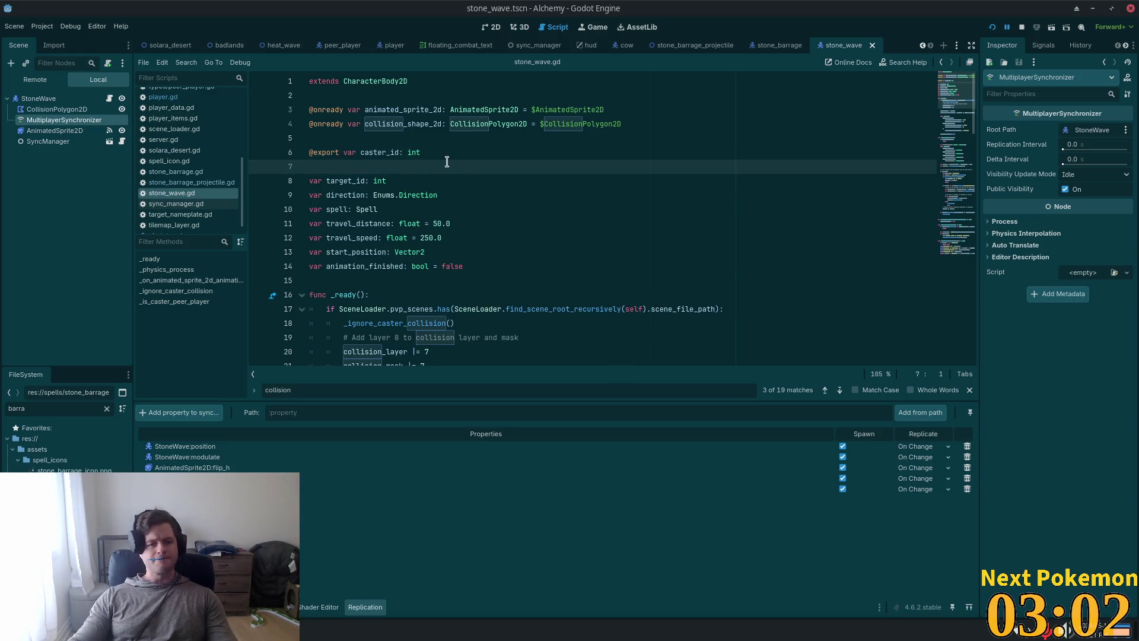
key(Return)
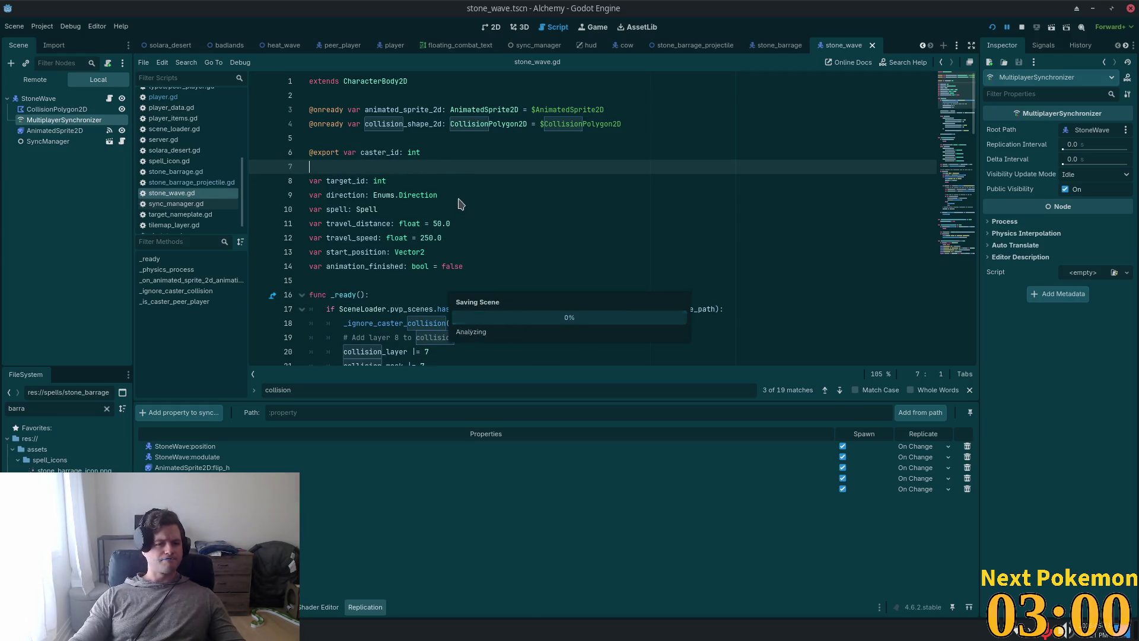
click(80, 120)
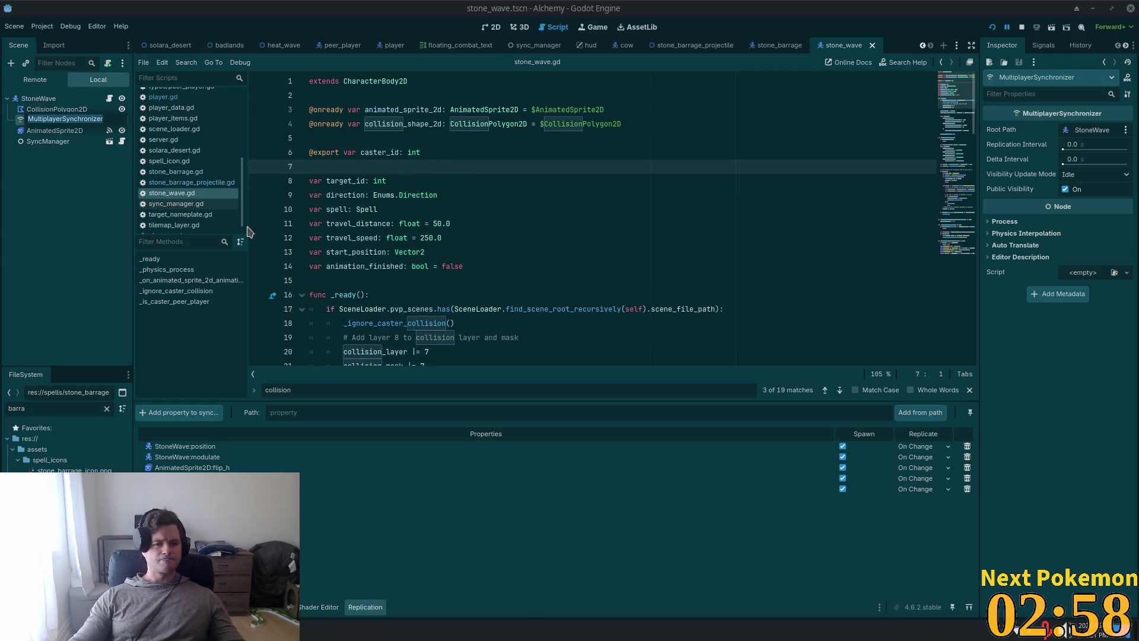
Step: Sync StoneWave's caster_id with Replicate On Change, save the scene, and run the game
click(202, 415)
double_click(524, 185)
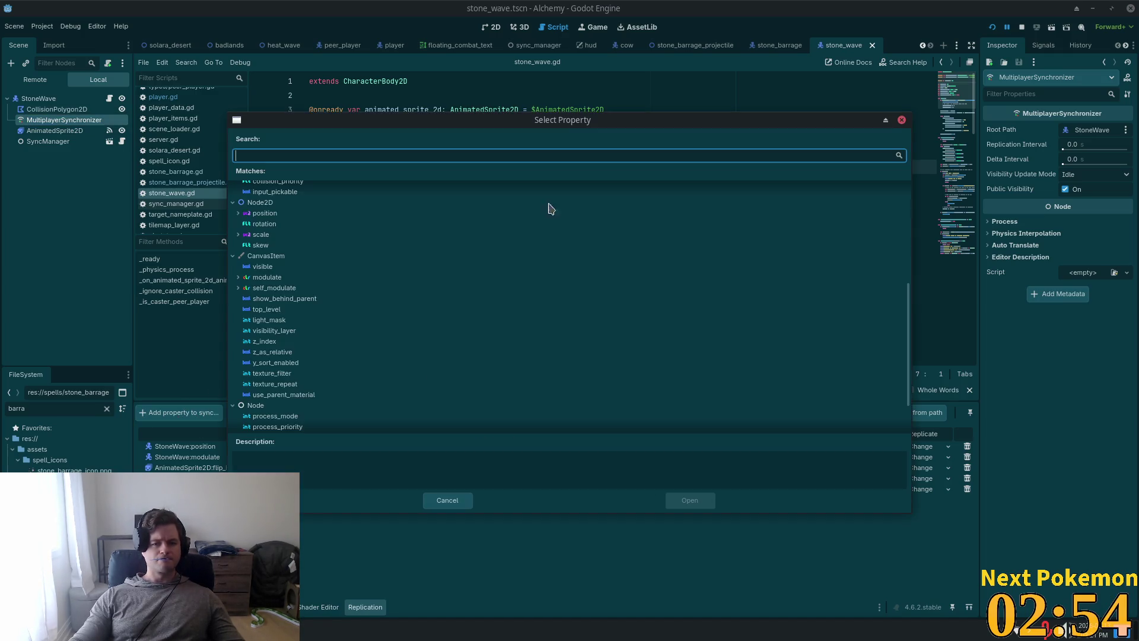
scroll(382, 279, down, 3)
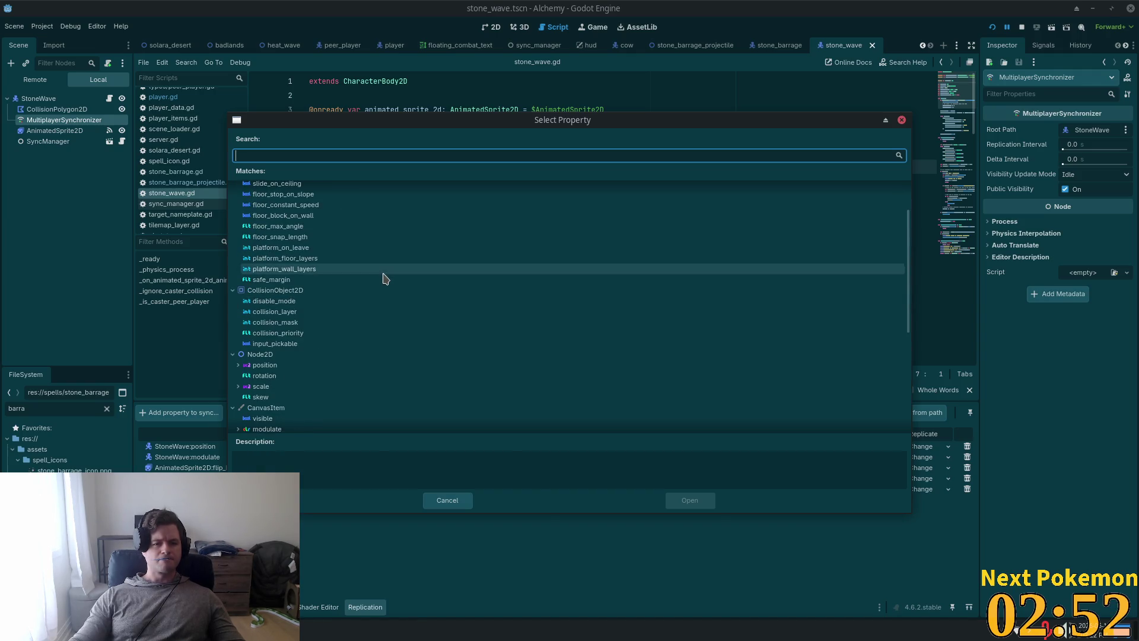
scroll(381, 277, up, 5)
double_click(261, 201)
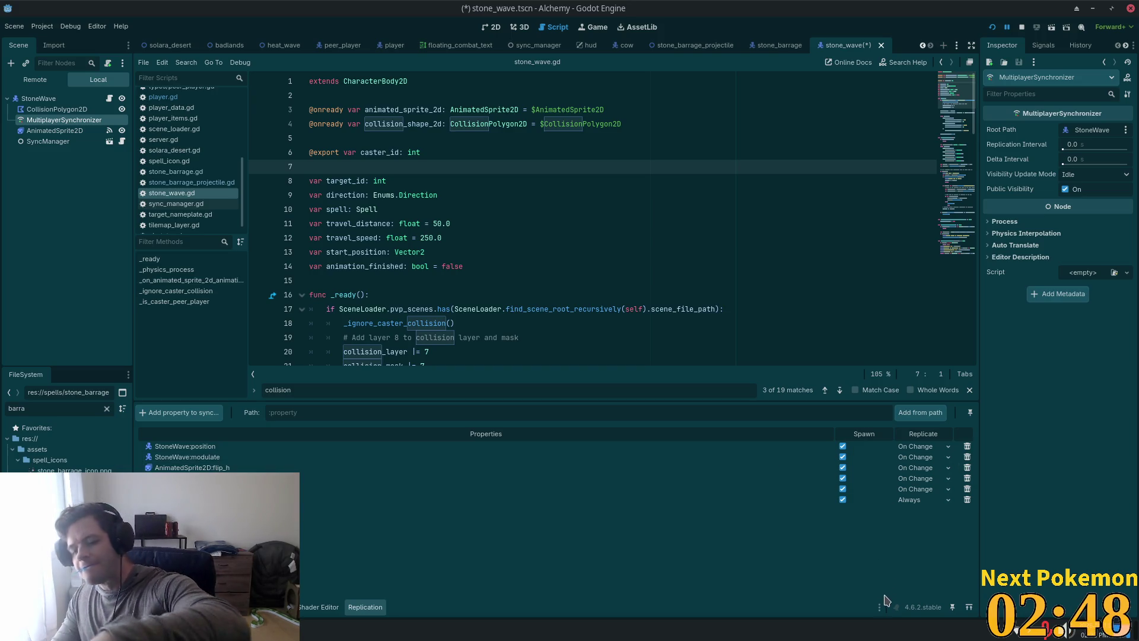
click(916, 499)
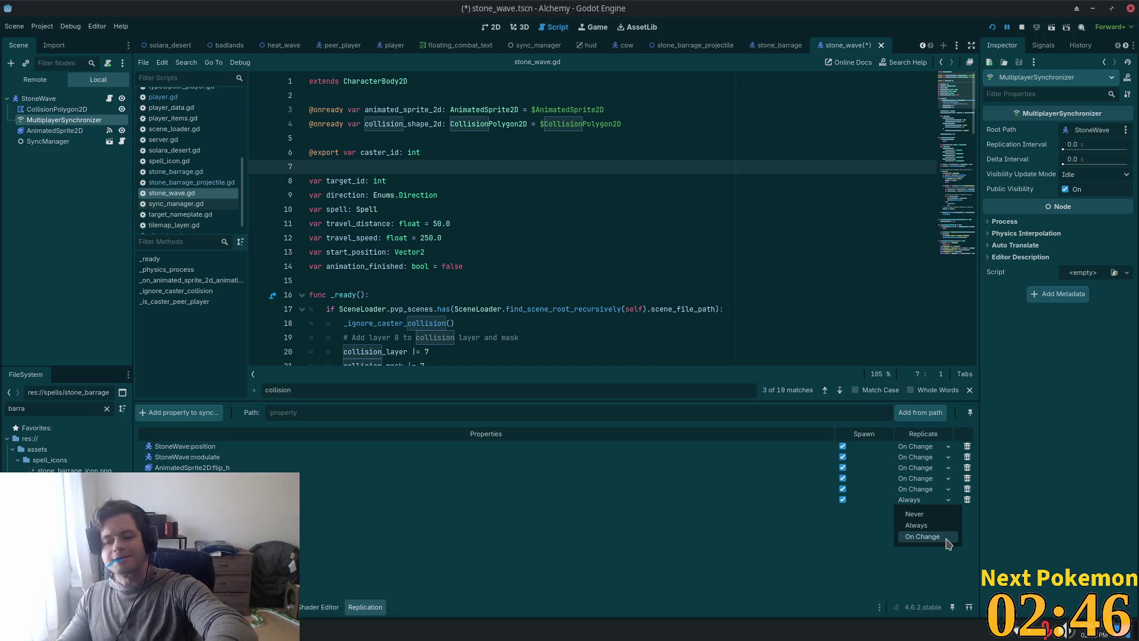
click(923, 536)
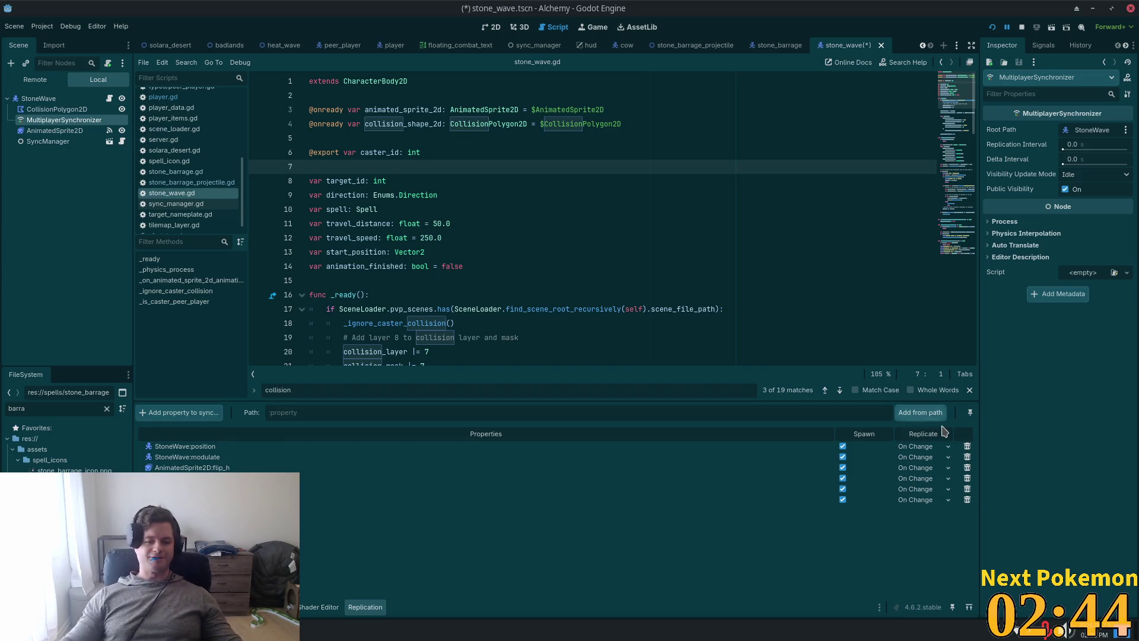
key(ctrl+s)
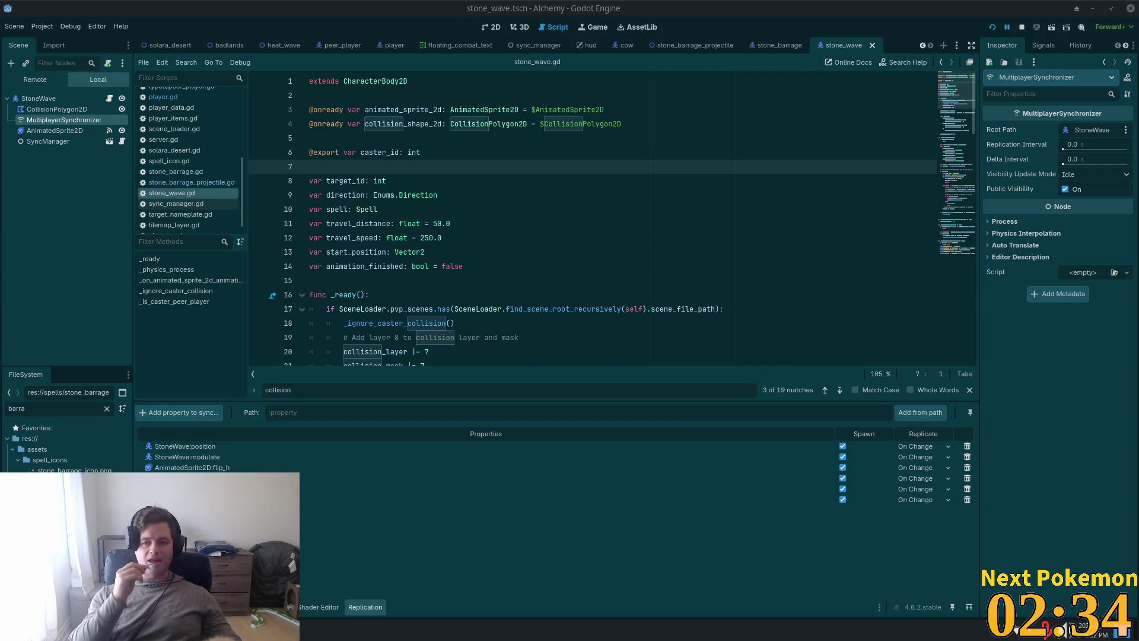
click(993, 29)
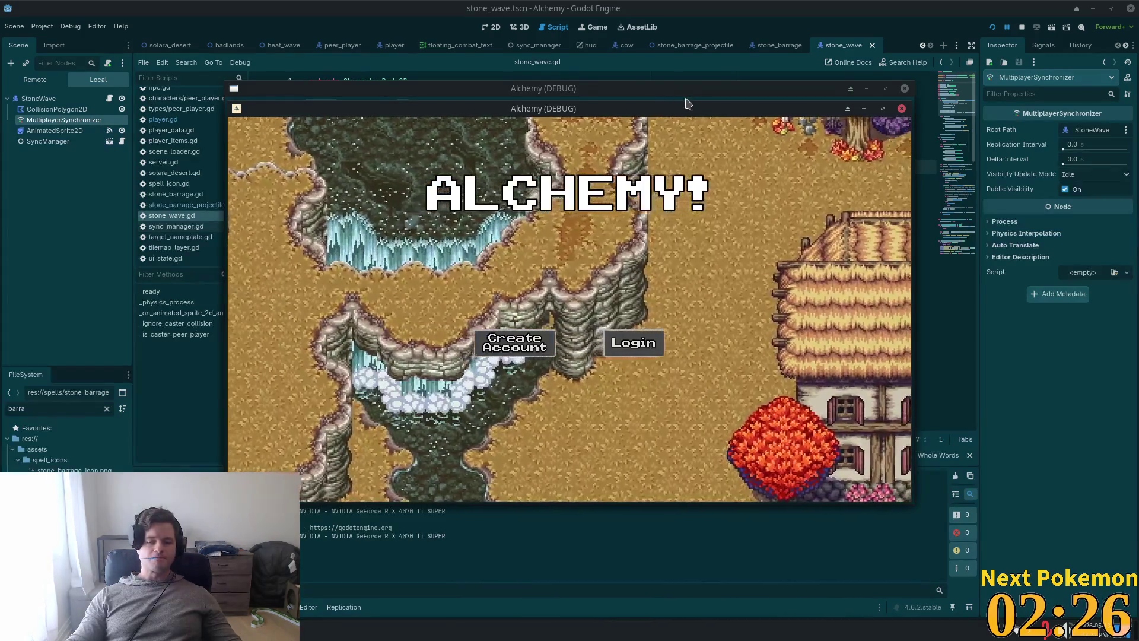
Step: Test by moving a game window aside and walking the character north, then stop with F8
drag(682, 109, 789, 124)
key(w)
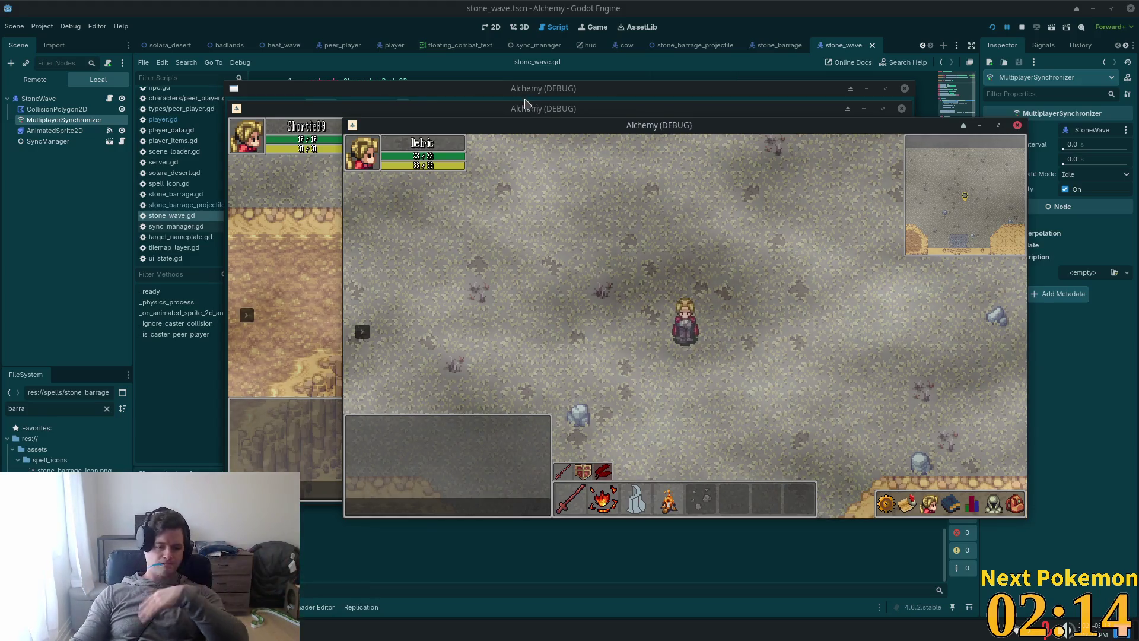
key(F8)
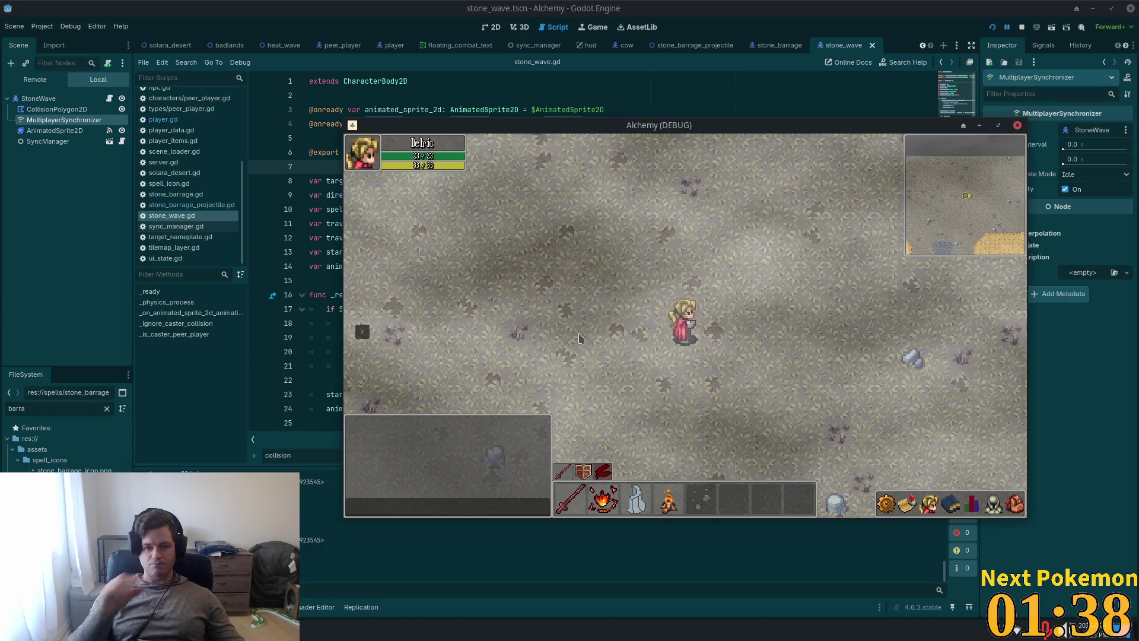
key(F8)
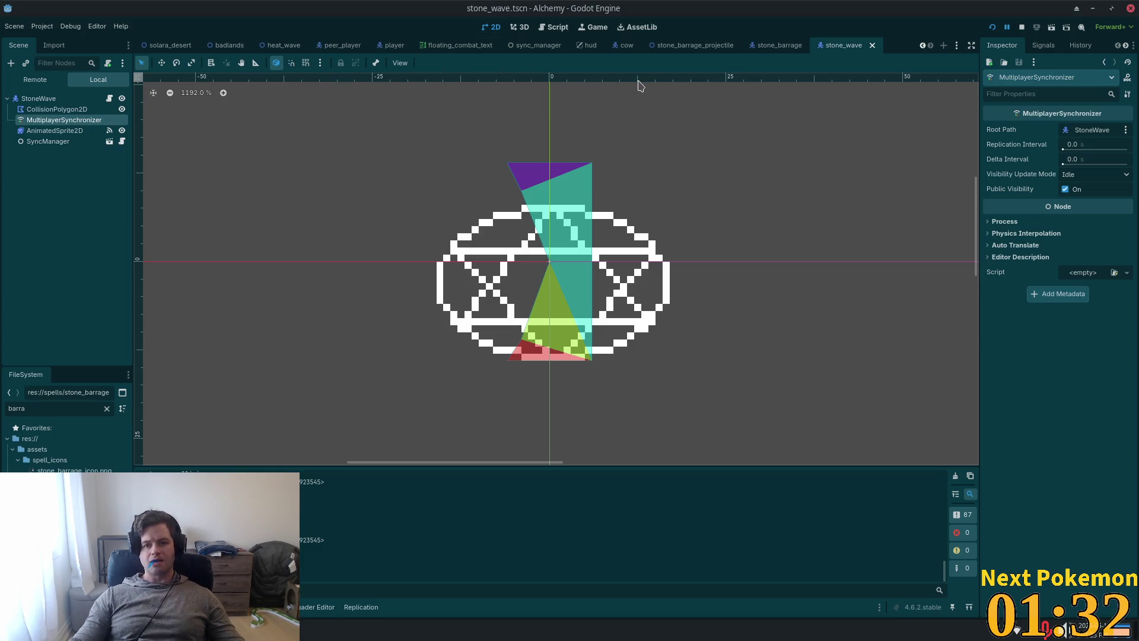
Step: Toggle MeleeRange's visibility on and back off in the player scene, then save it
click(394, 45)
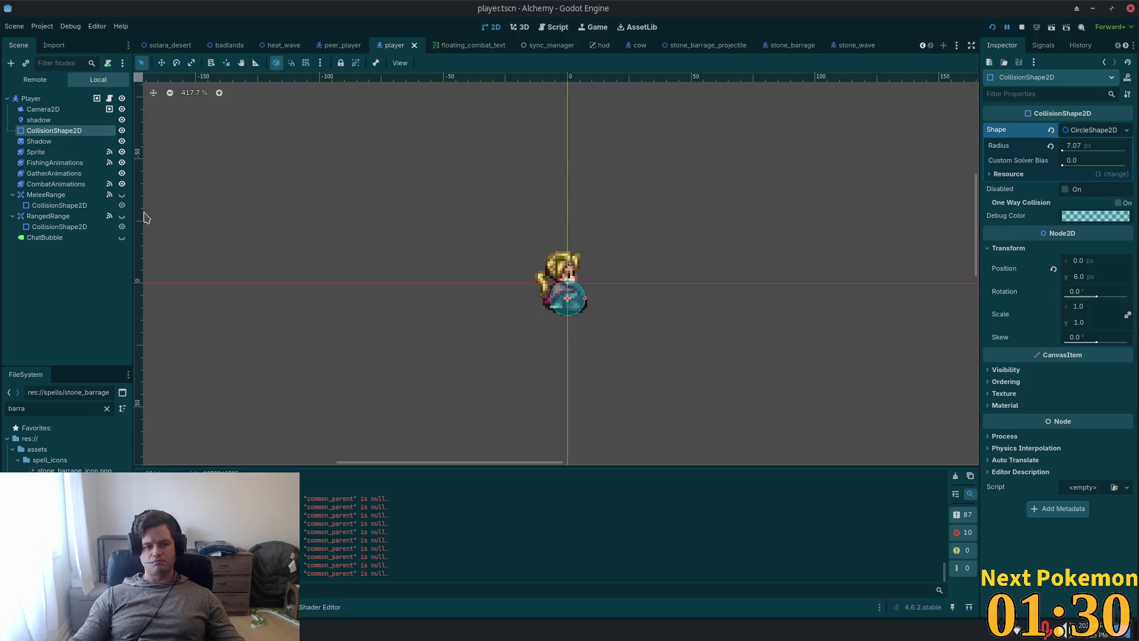
click(121, 196)
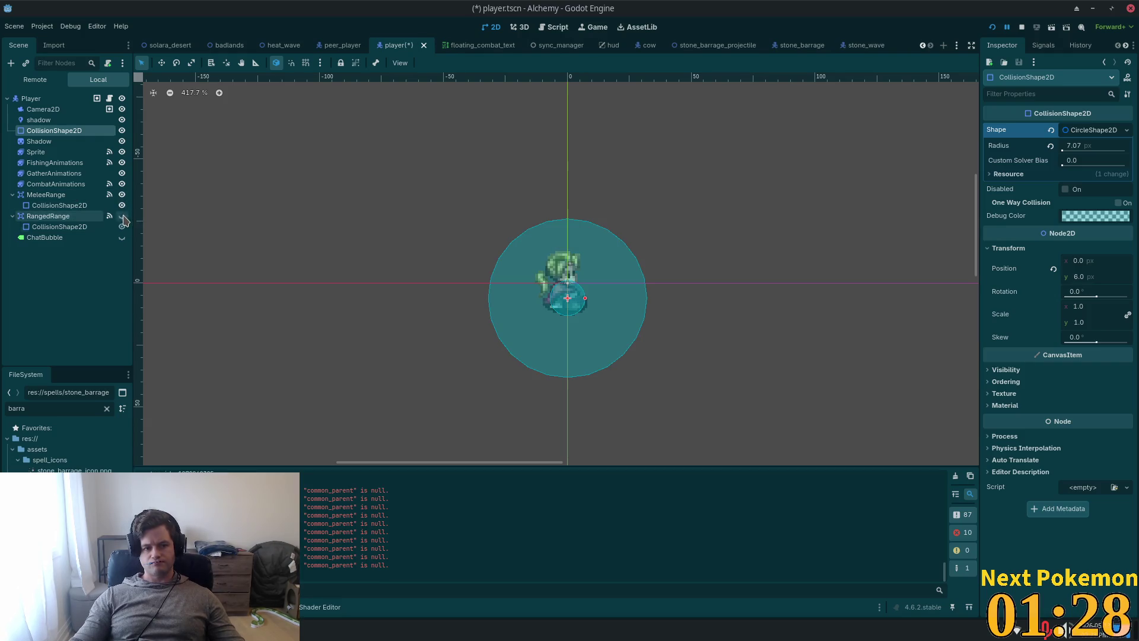
click(122, 195)
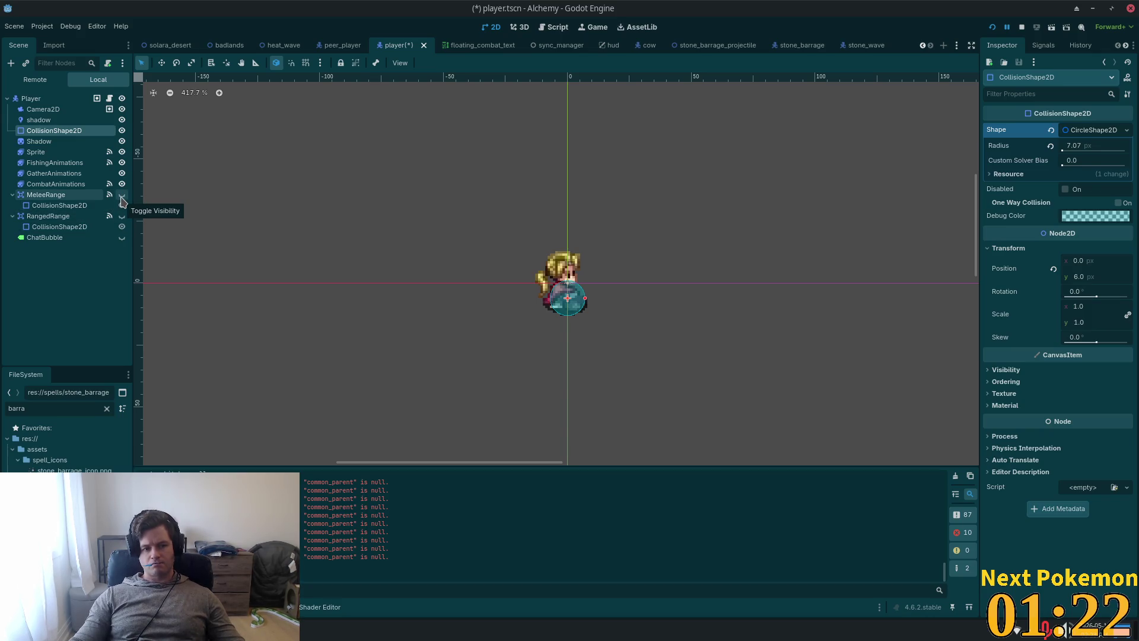
key(ctrl+s)
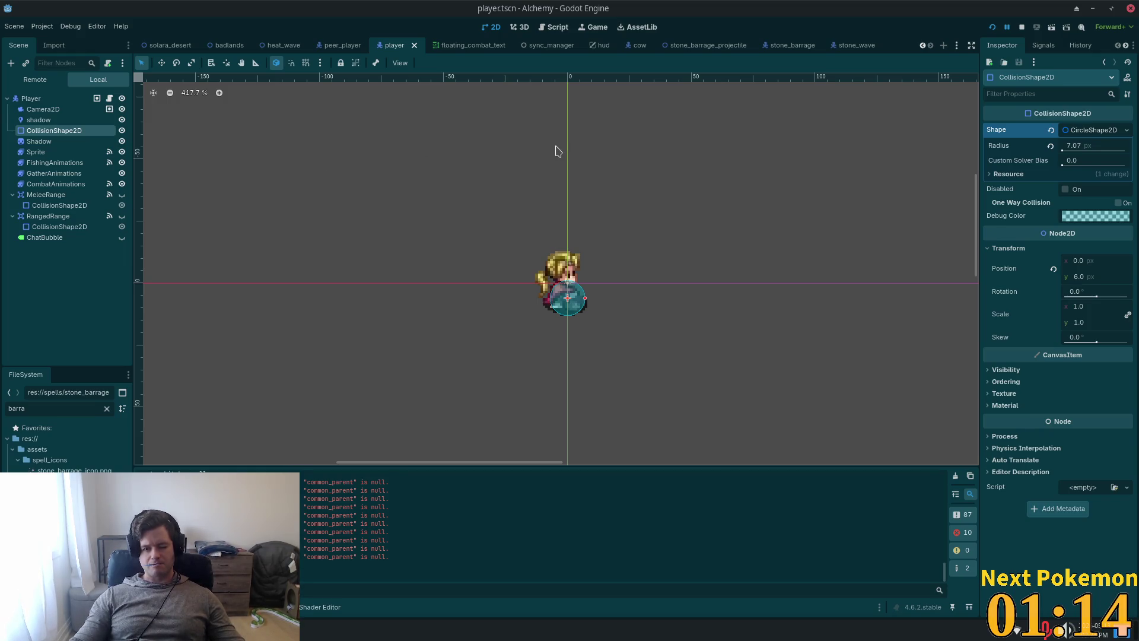
key(alt+Tab)
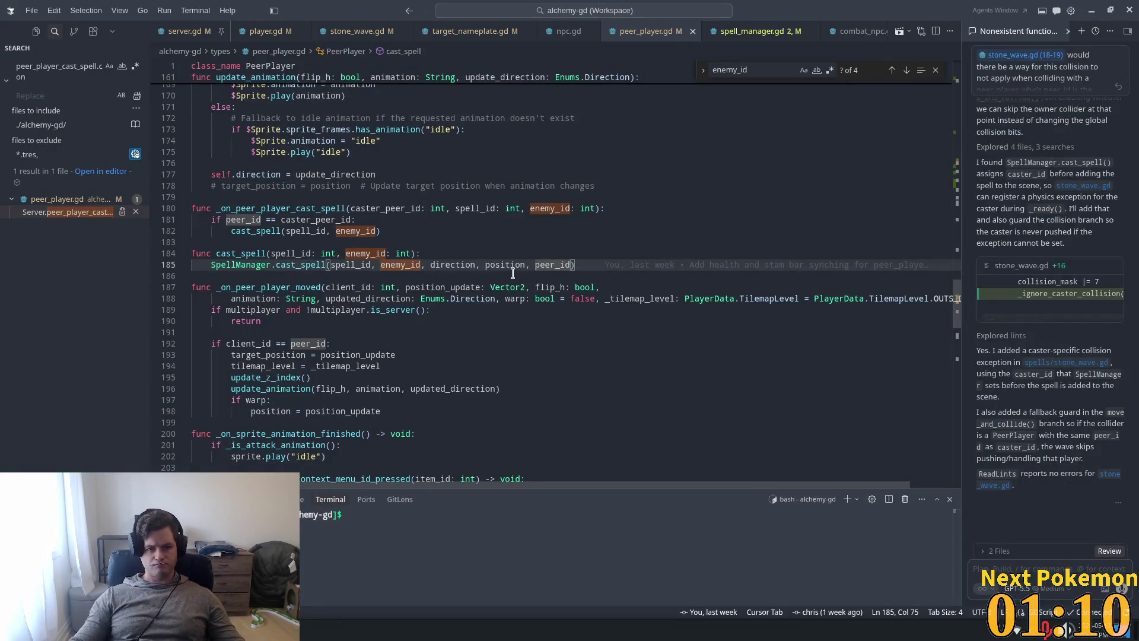
Step: In stone_wave.gd, highlight peer_id and caster_id on lines 101–102
click(353, 32)
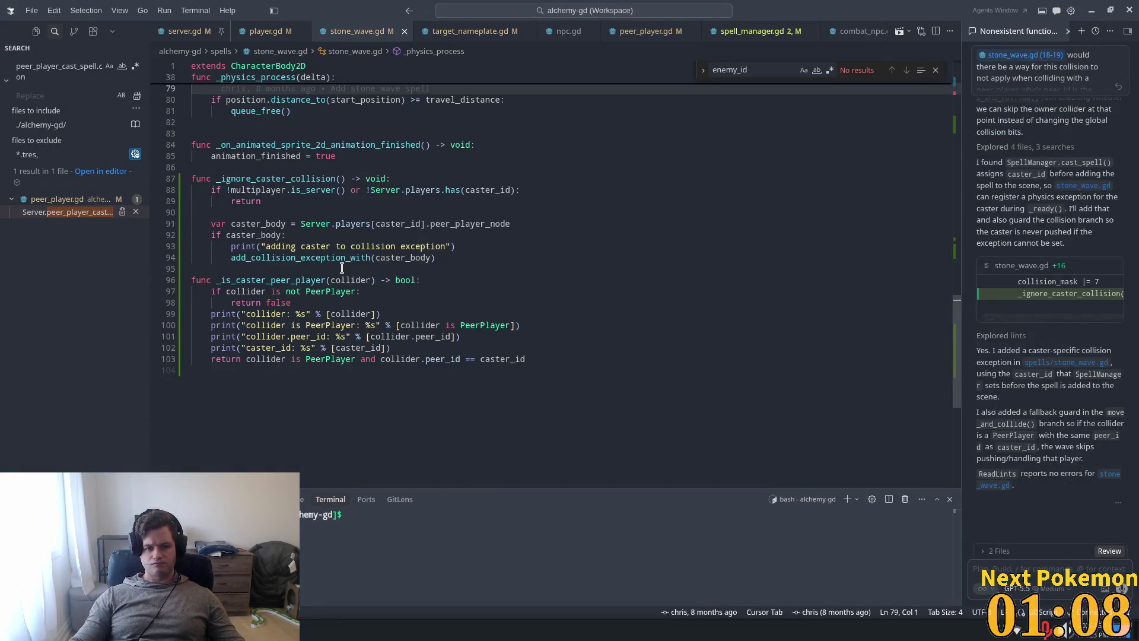
click(314, 336)
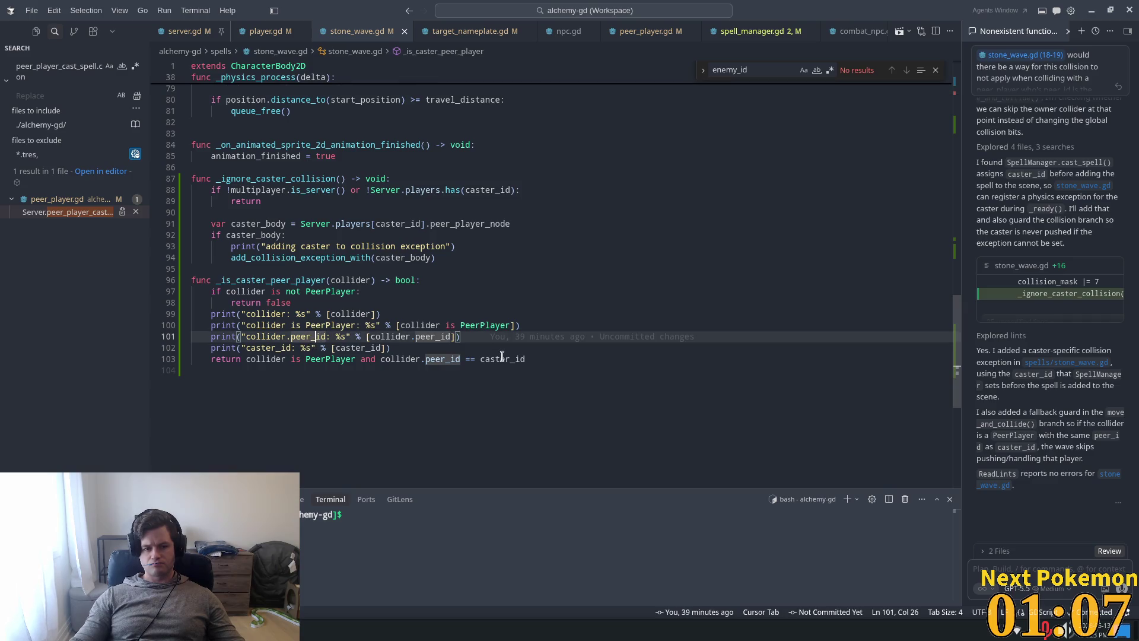
click(429, 352)
double_click(426, 336)
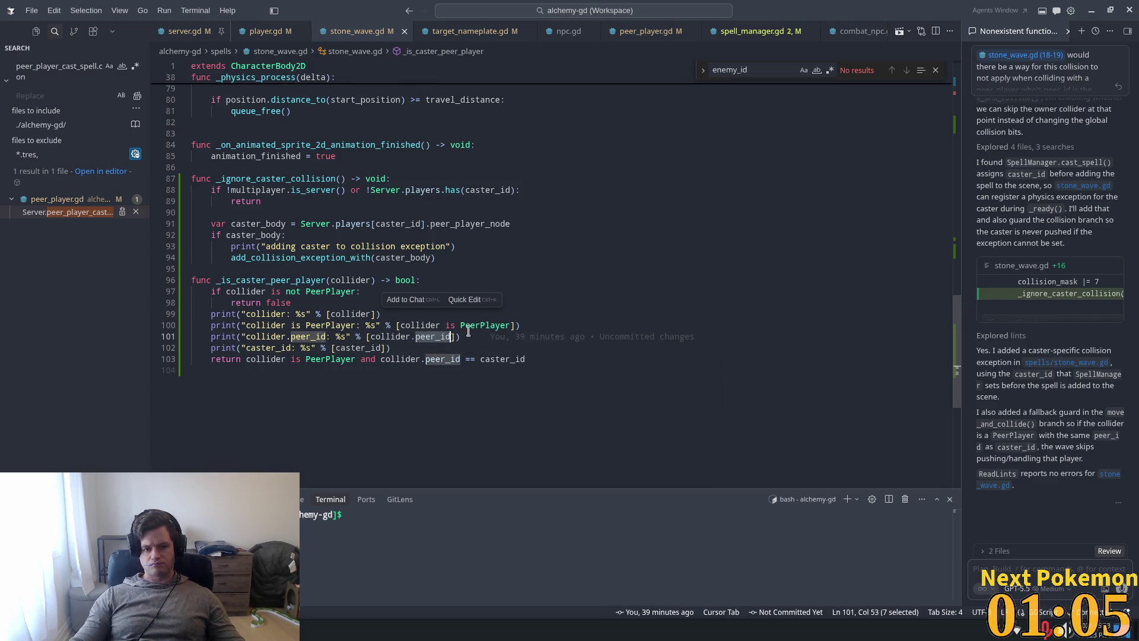
double_click(382, 348)
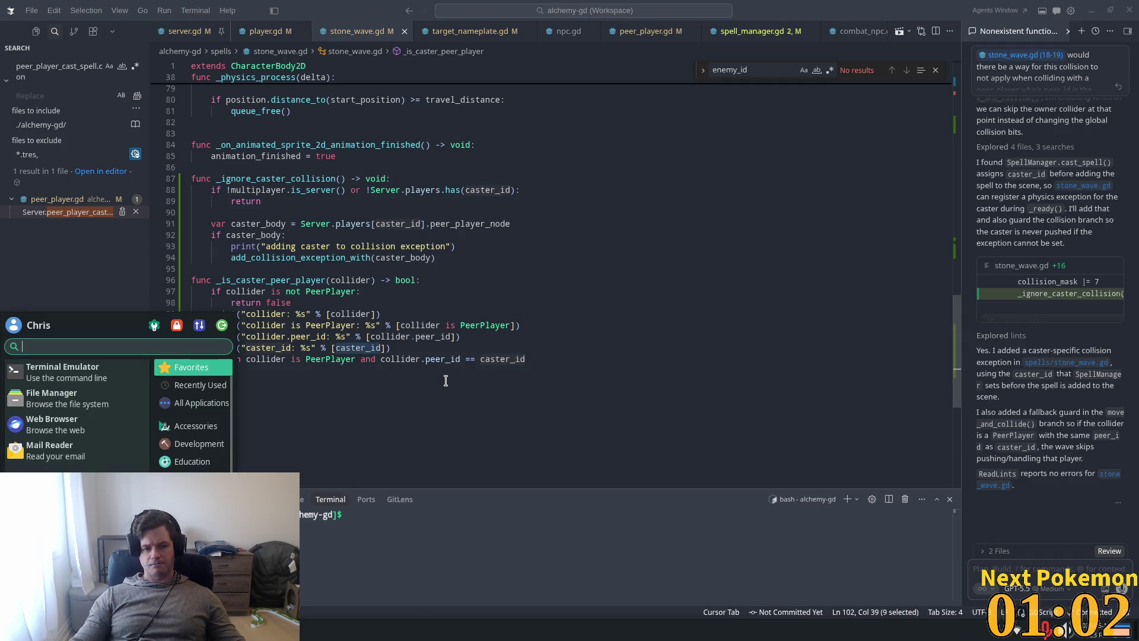
click(291, 358)
Step: Look up references to _is_caster_peer_player and find where it is called
click(285, 291)
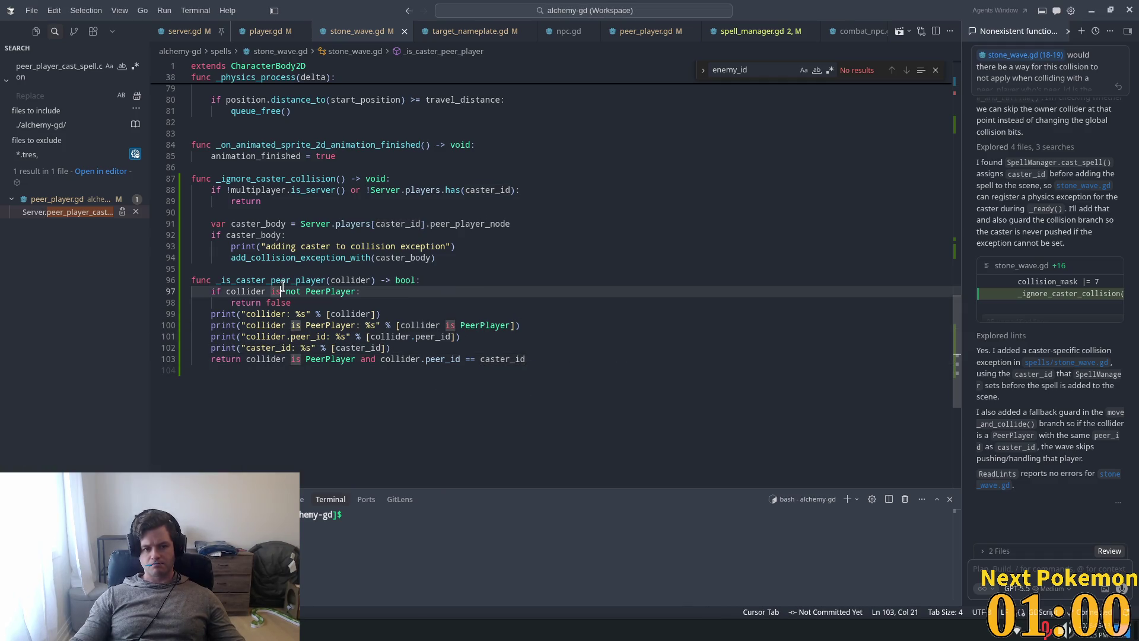
double_click(270, 280)
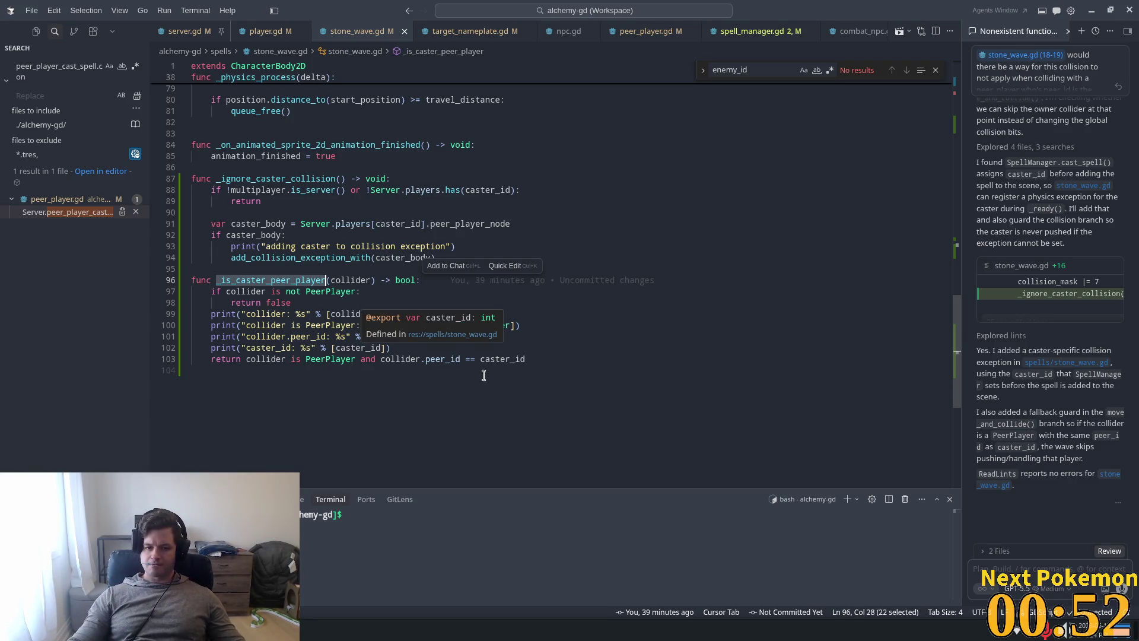
ctrl+click(252, 280)
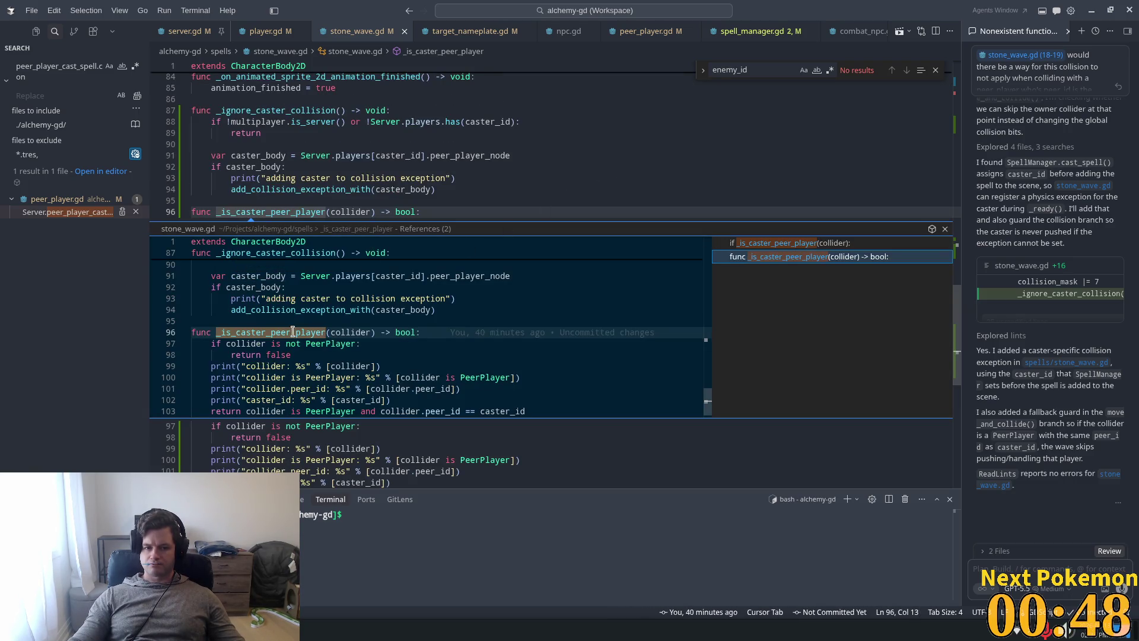
double_click(266, 332)
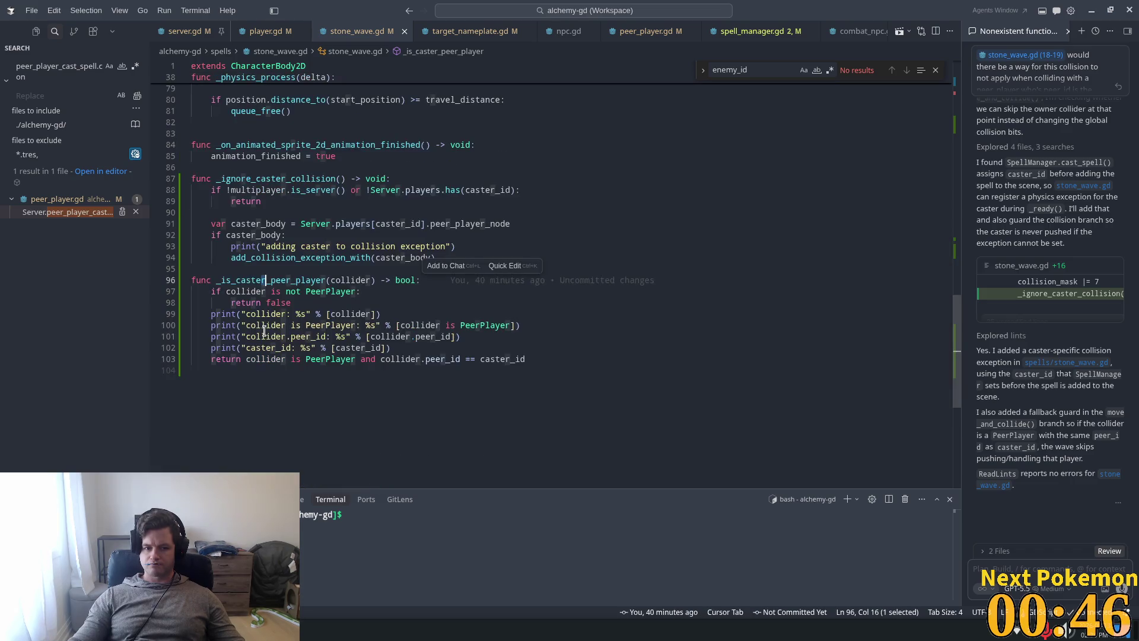
double_click(308, 280)
key(ctrl+f)
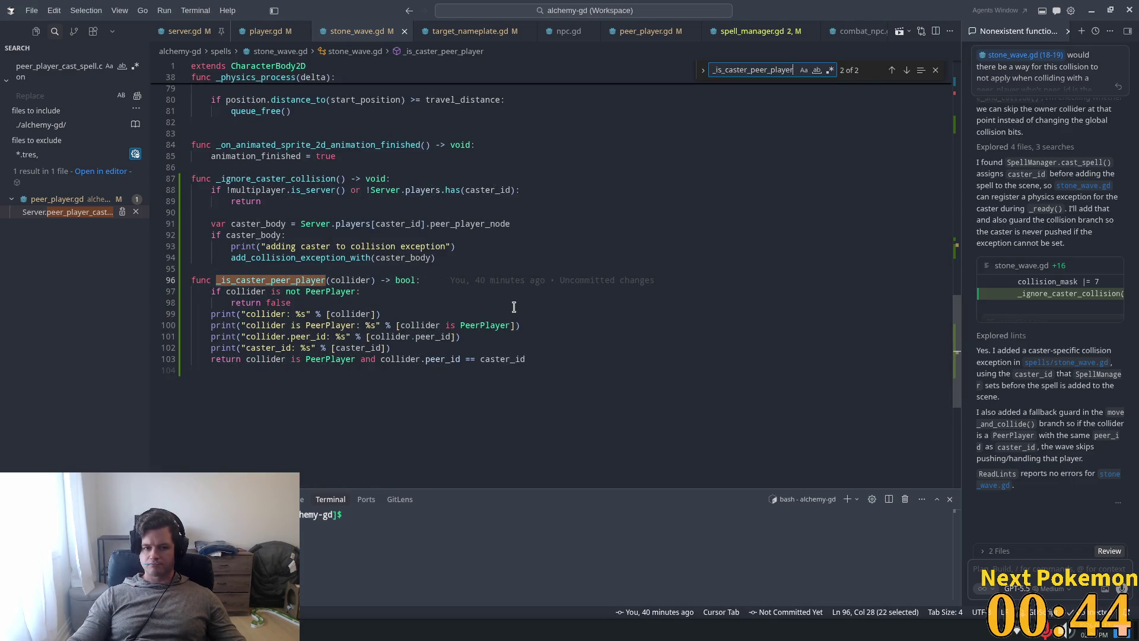
key(Return)
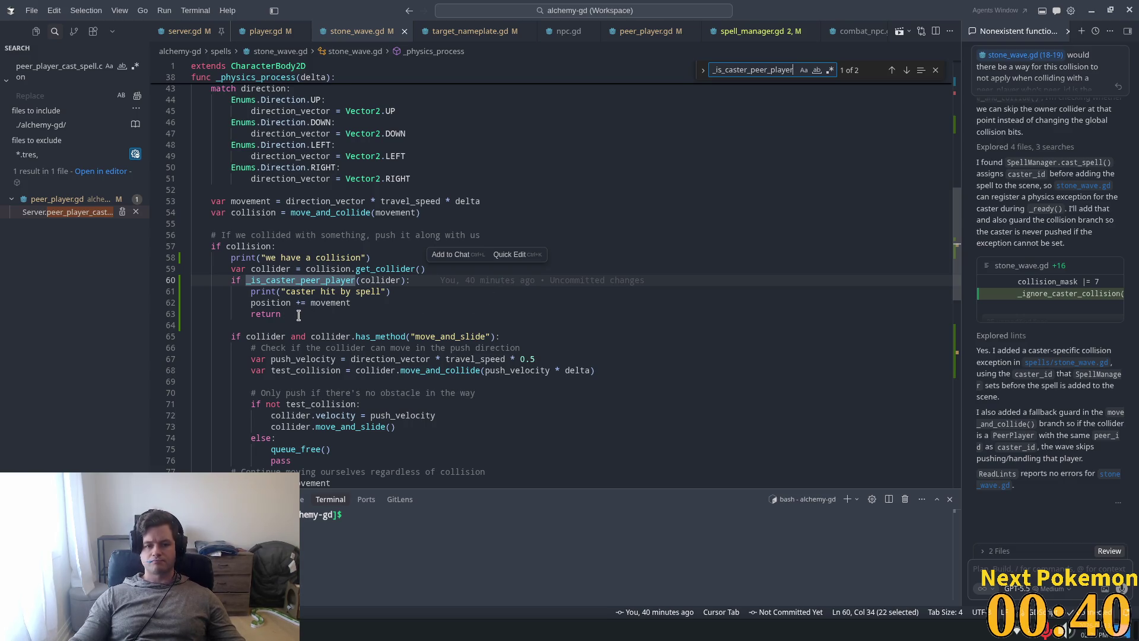
Step: Inspect the caster hit print on lines 61–62 of the collision branch
mouse_move(958, 228)
mouse_down()
mouse_move(962, 415)
mouse_move(985, 154)
mouse_move(1004, 96)
mouse_move(1007, 196)
mouse_up()
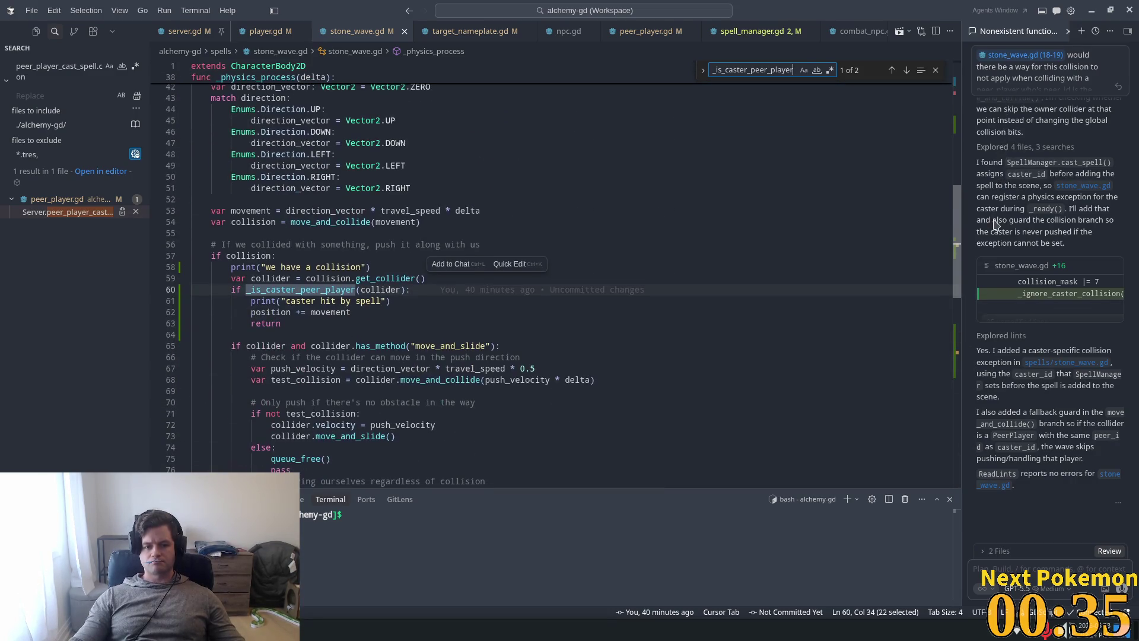
click(390, 301)
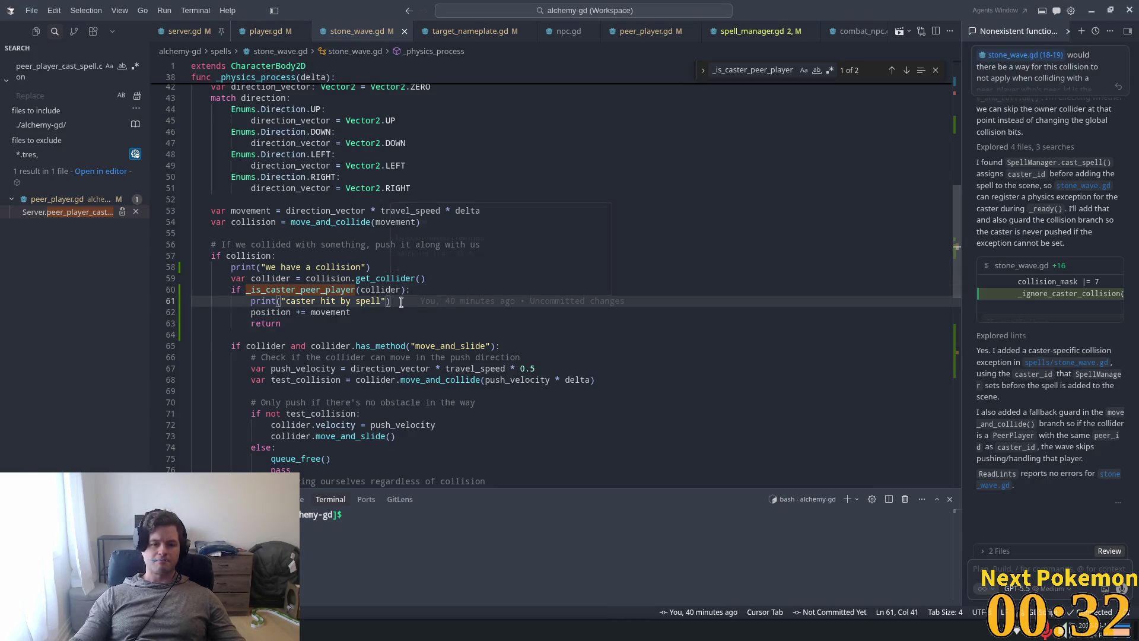
mouse_move(401, 303)
mouse_down()
mouse_move(261, 308)
mouse_move(273, 291)
mouse_move(250, 301)
mouse_up()
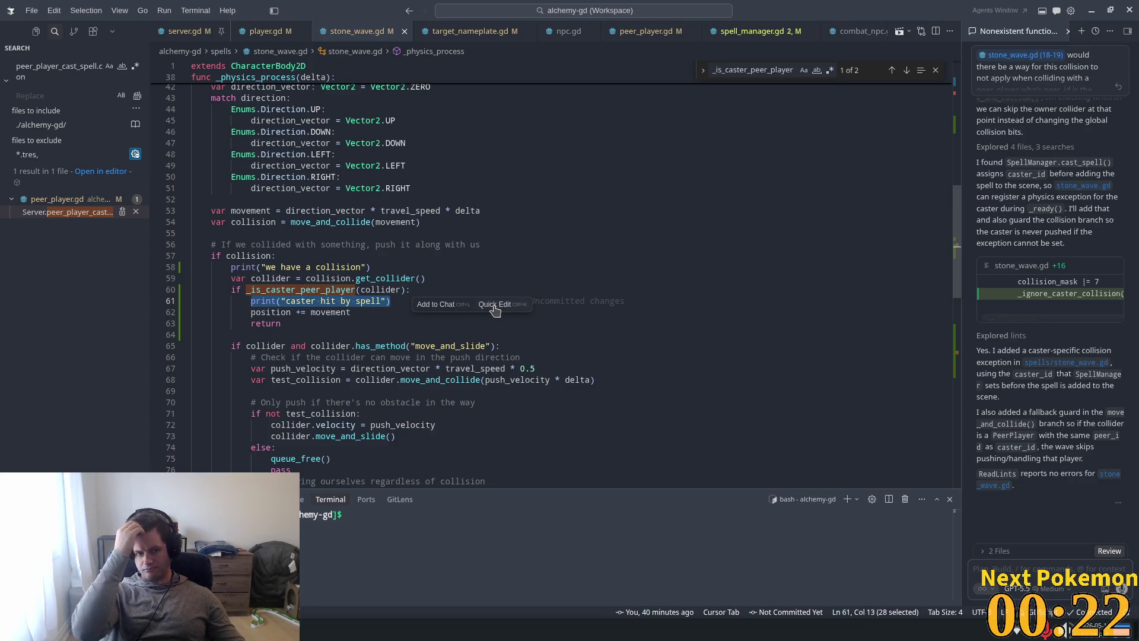
scroll(538, 267, up, 8)
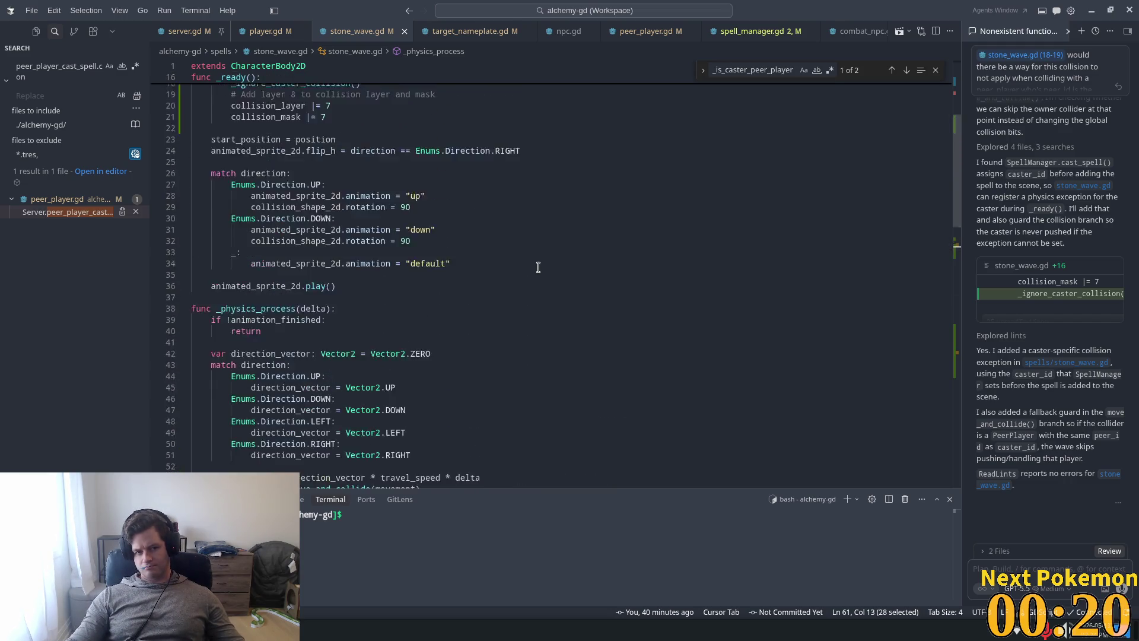
scroll(539, 267, up, 3)
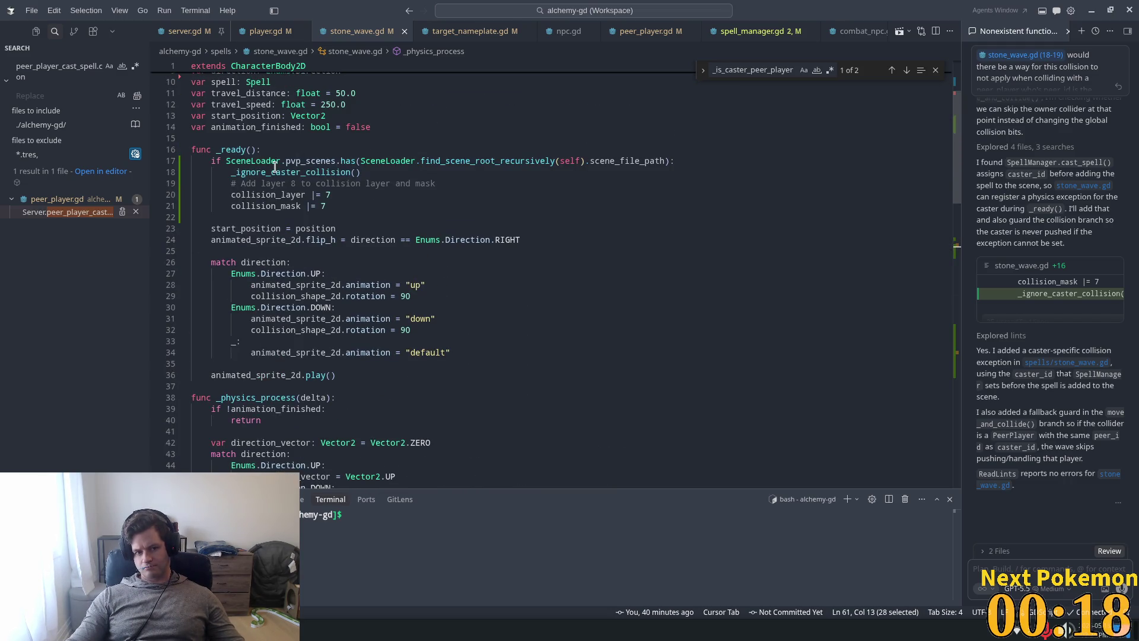
Step: Review _ignore_caster_collision, highlighting caster_body, caster_id and add_collision_exception_with
ctrl+click(275, 169)
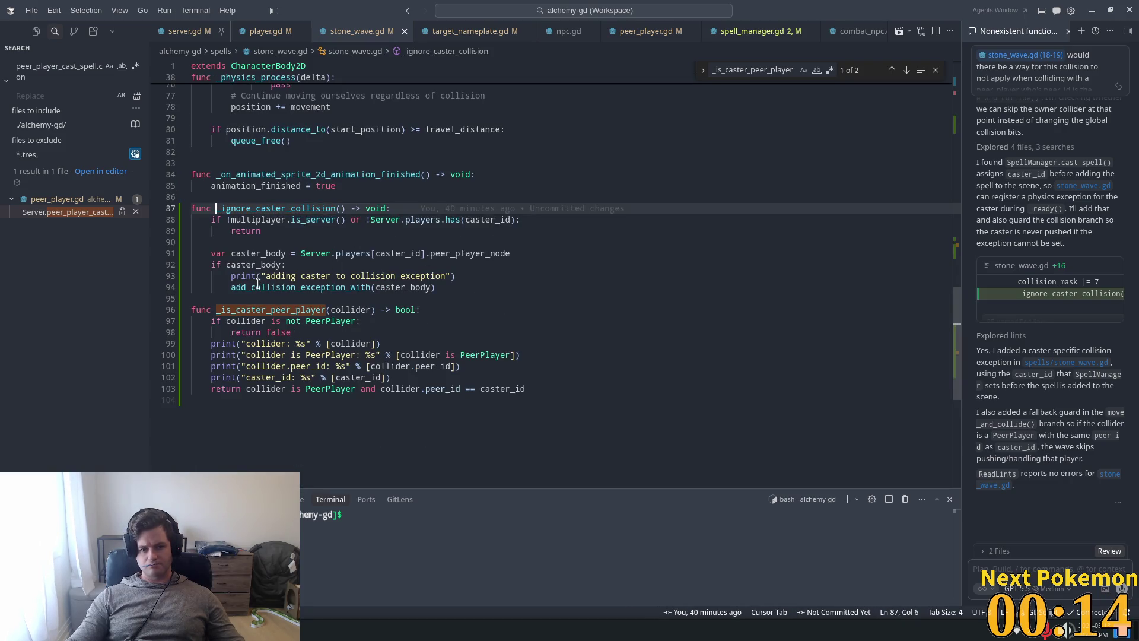
double_click(252, 211)
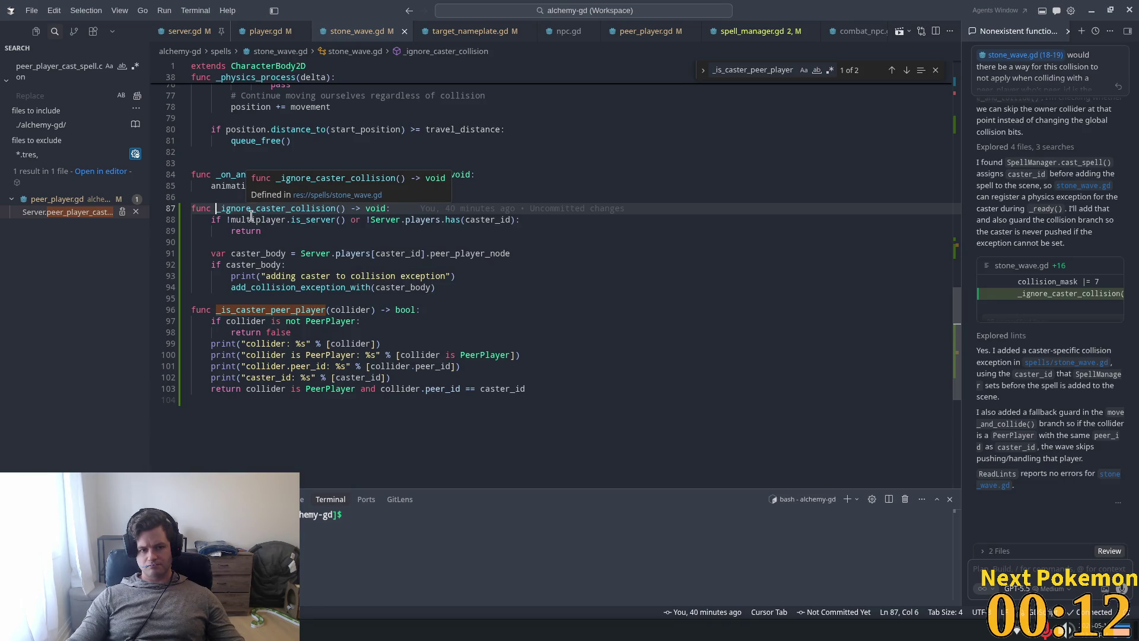
double_click(412, 287)
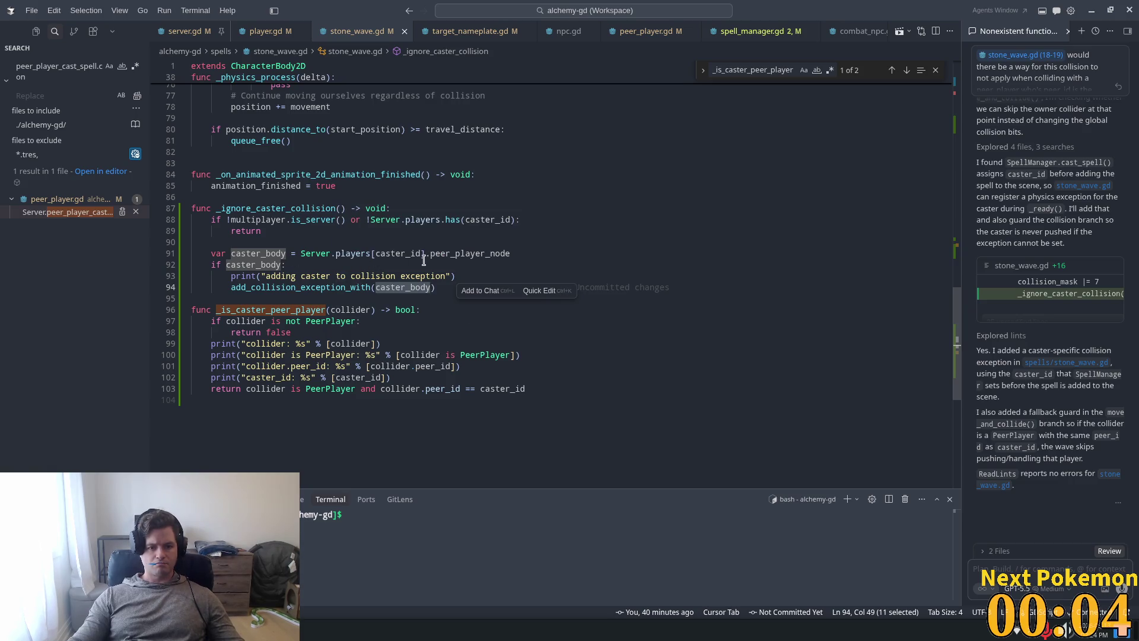
double_click(399, 254)
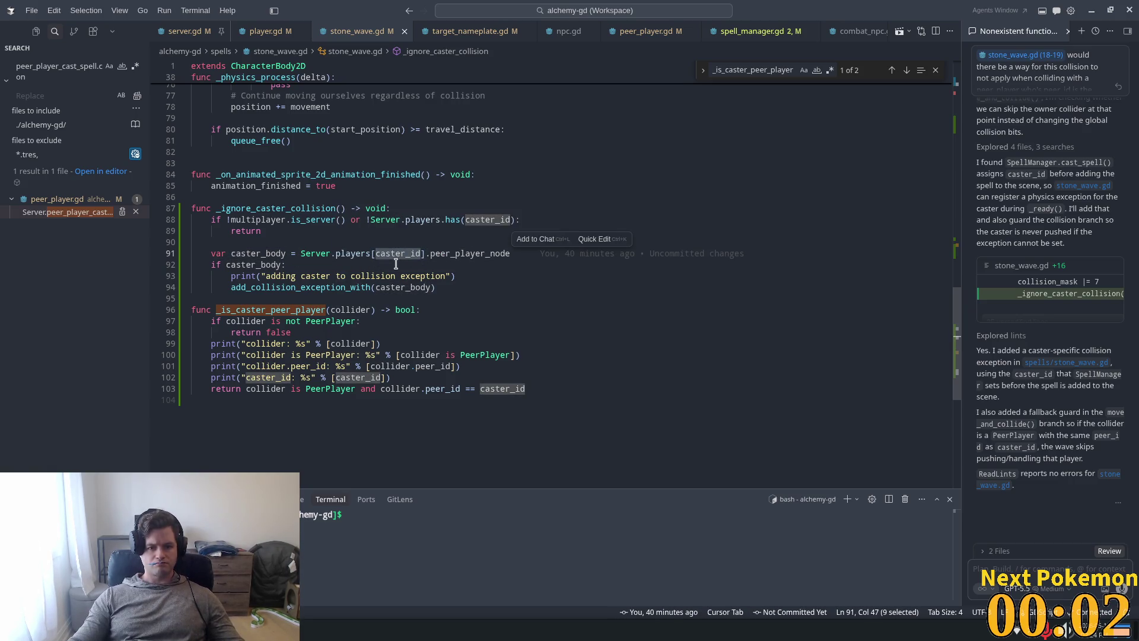
double_click(335, 287)
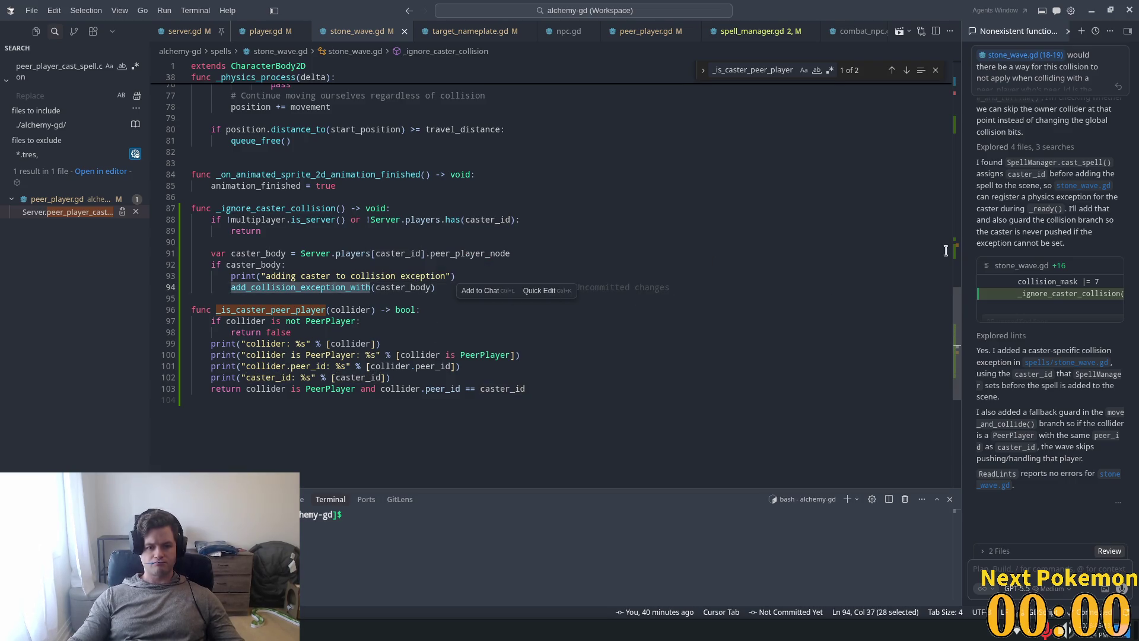
scroll(946, 250, up, 15)
scroll(940, 285, down, 10)
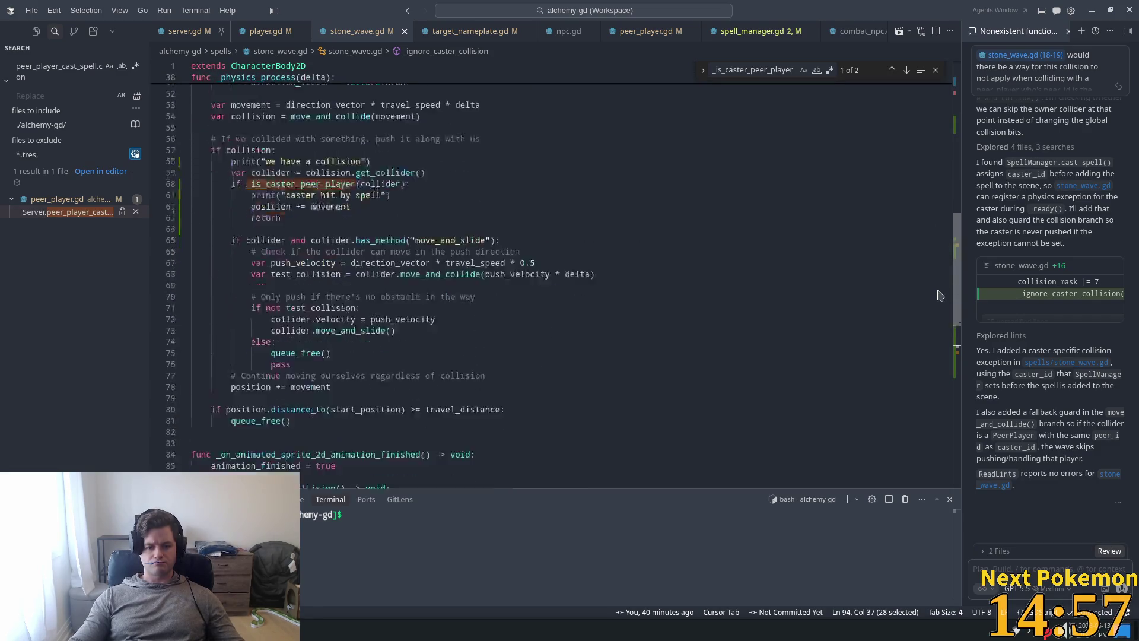
scroll(941, 285, up, 15)
scroll(929, 202, down, 5)
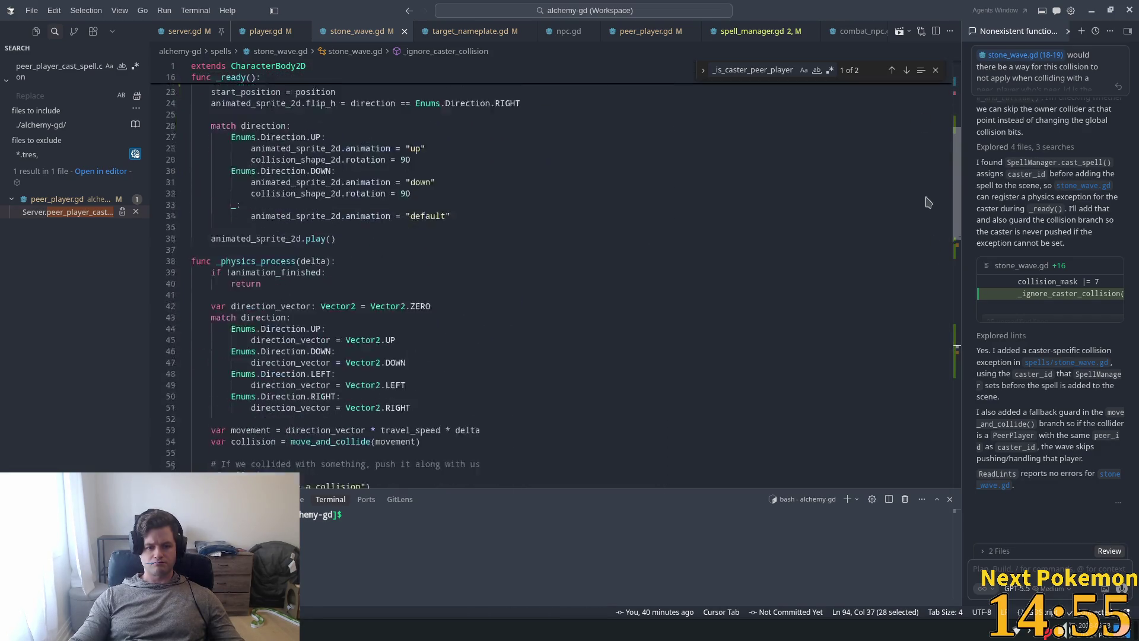
scroll(928, 203, down, 8)
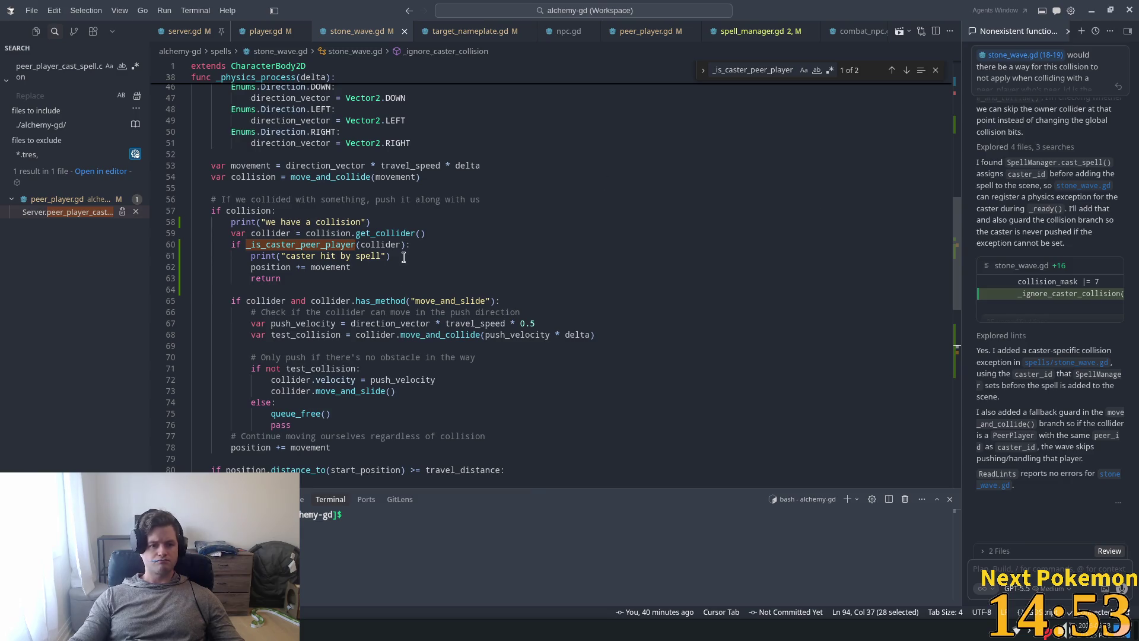
Step: Replace the print("caster hit by spell") line with add_collision_exception_with(collider)
drag(403, 257, 301, 255)
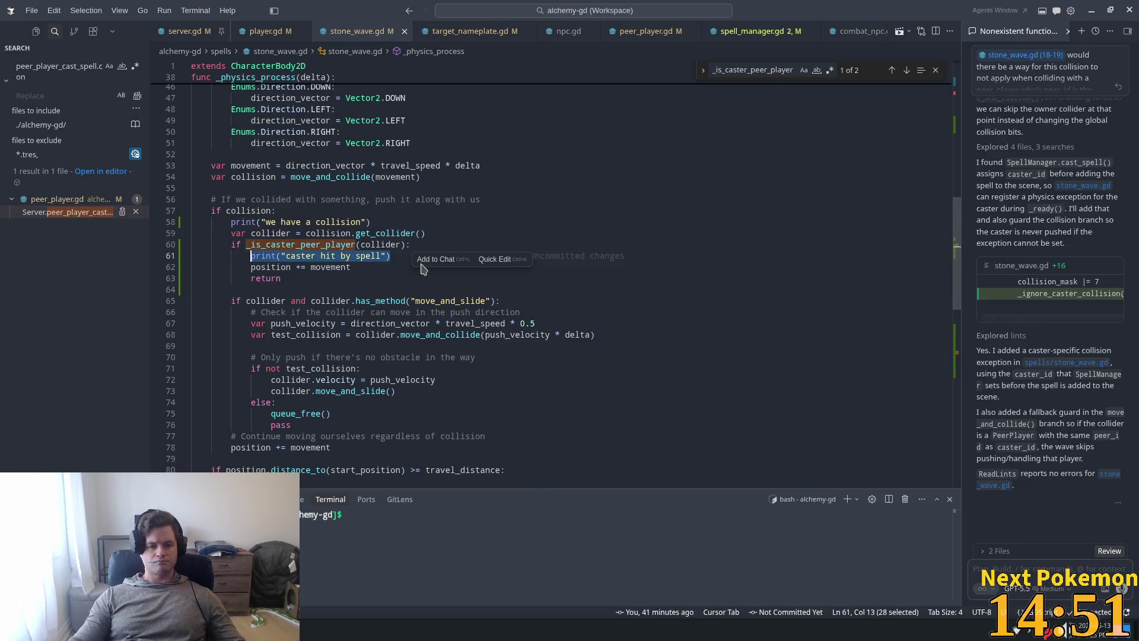
text(add_collision_exception_with)
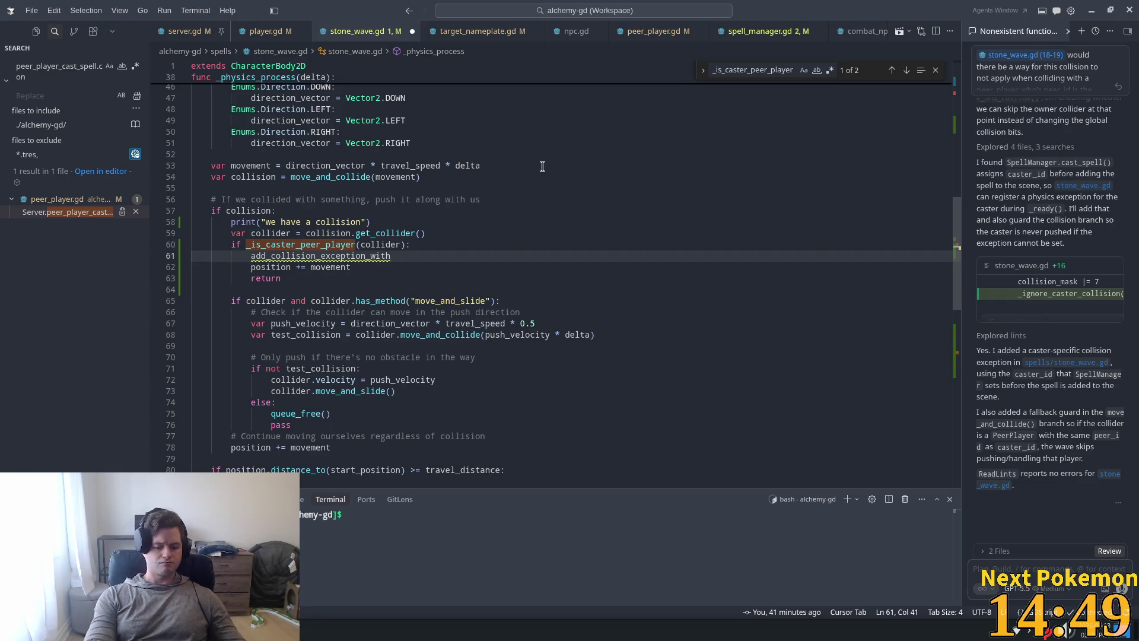
text(collider)
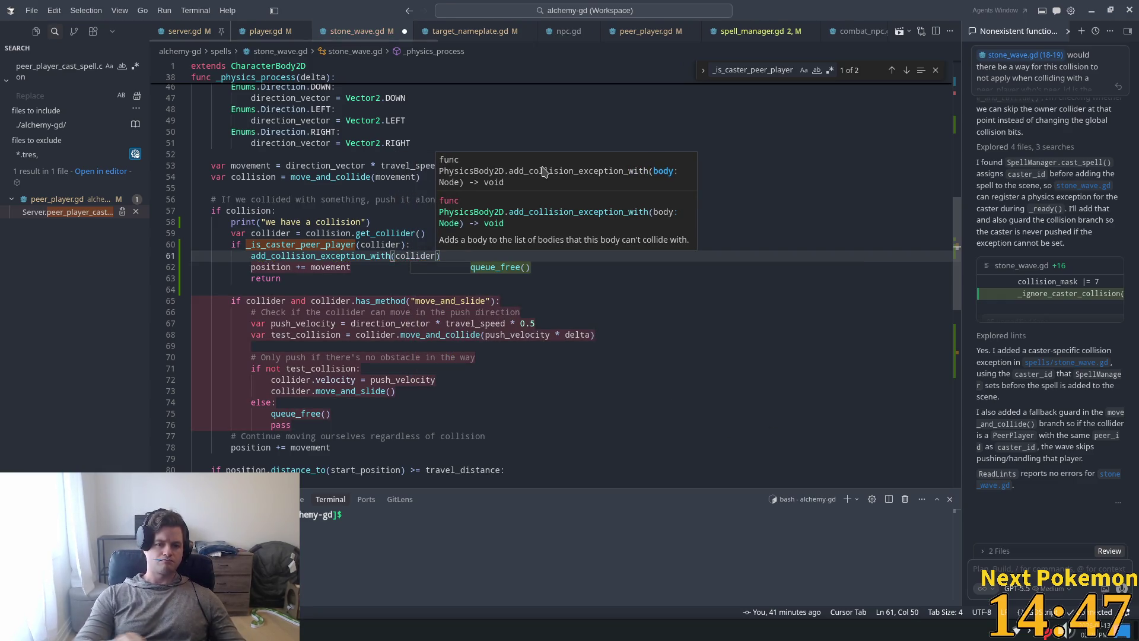
click(273, 211)
click(470, 254)
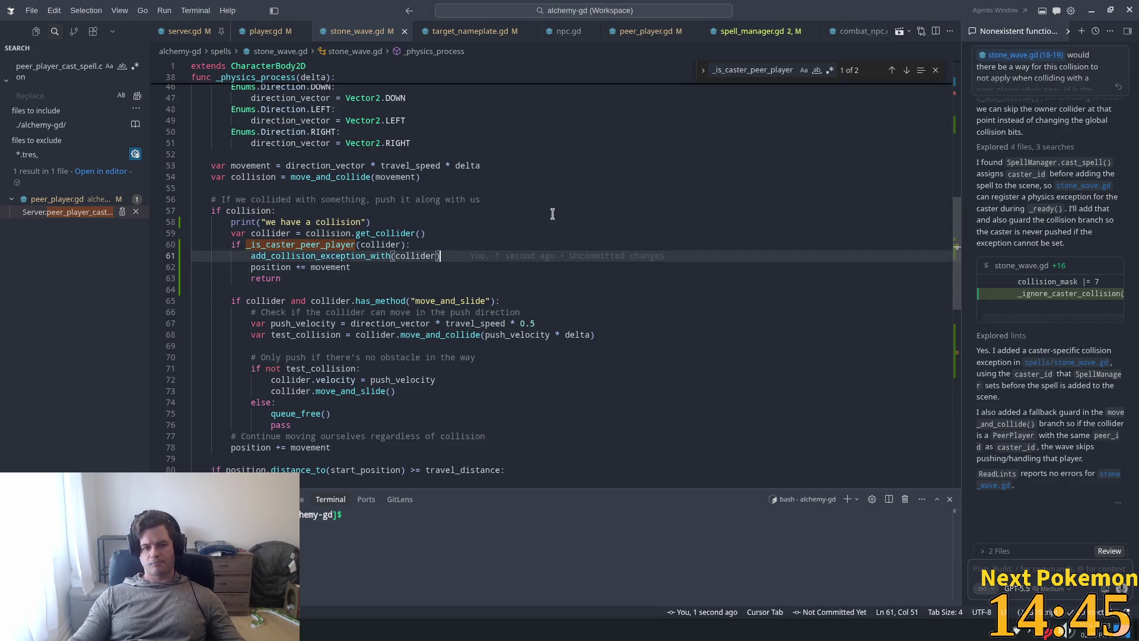
Step: Return to the Godot editor and relaunch the game with F5 to test the change
key(super)
key(Escape)
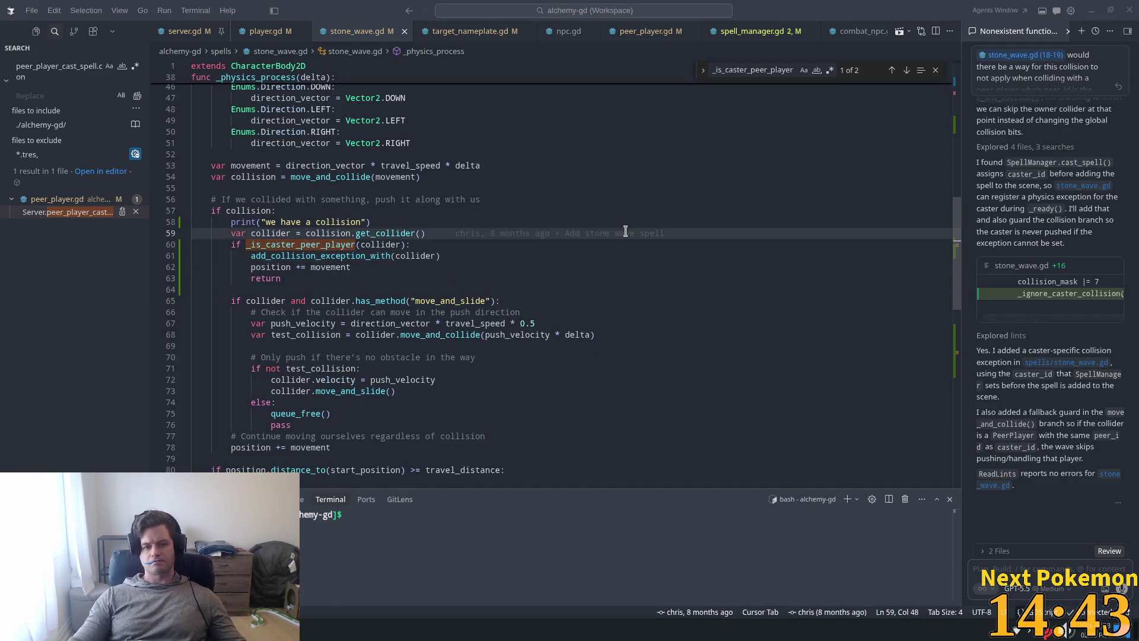
key(alt+Tab)
key(F5)
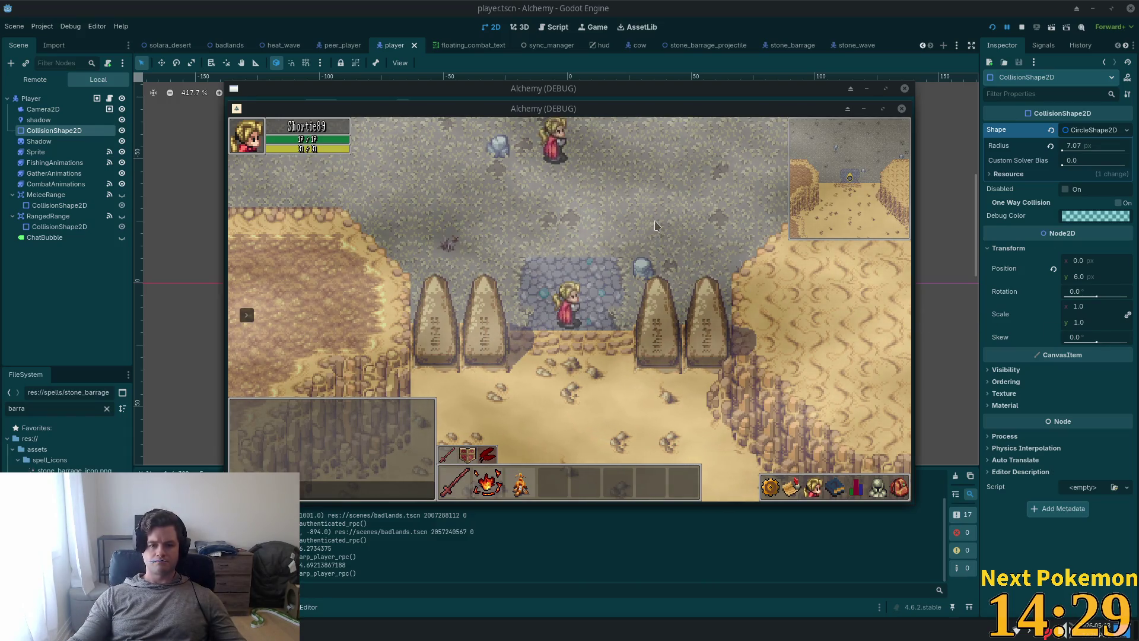
Step: Move the second game window aside, then walk the other player across rocky ground casting the stone wave
drag(441, 115, 561, 203)
click(759, 247)
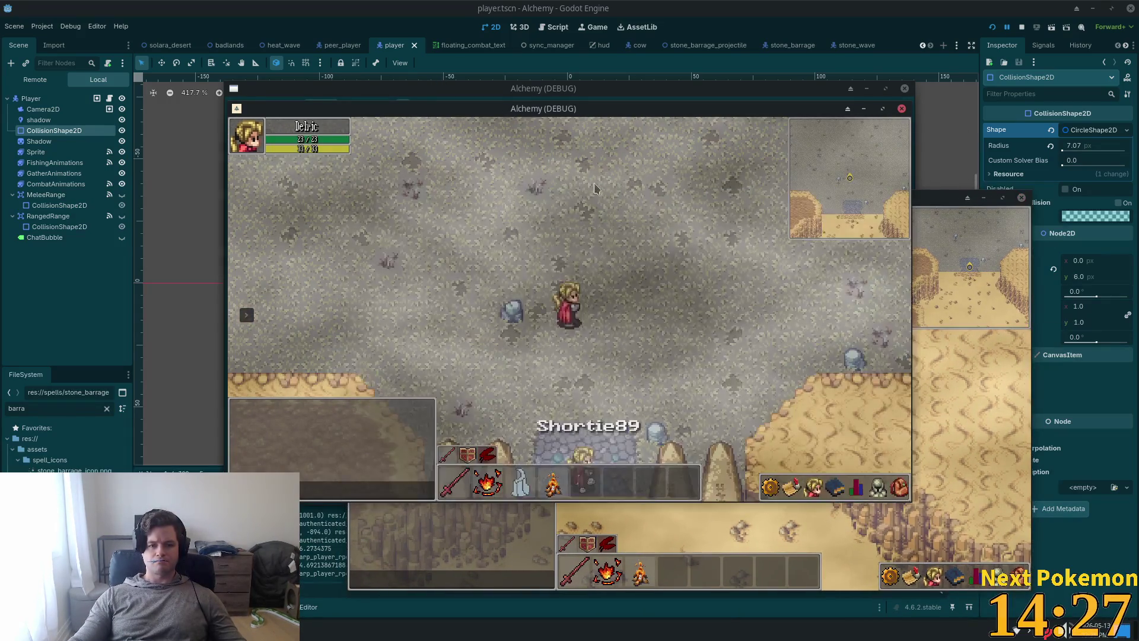
key(w+d)
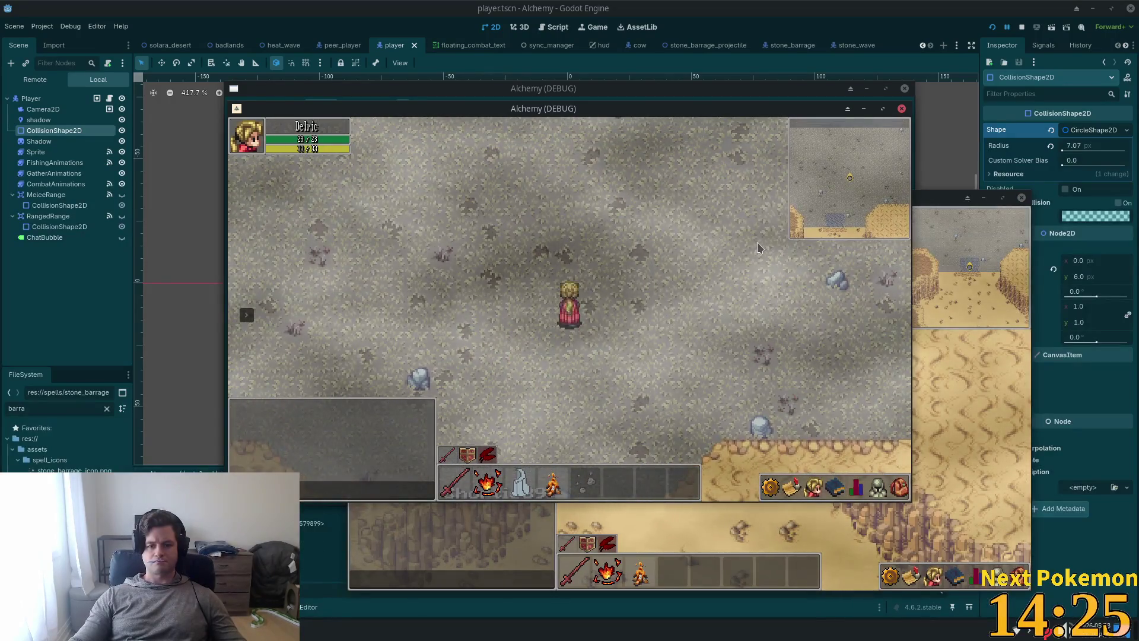
key(w+d)
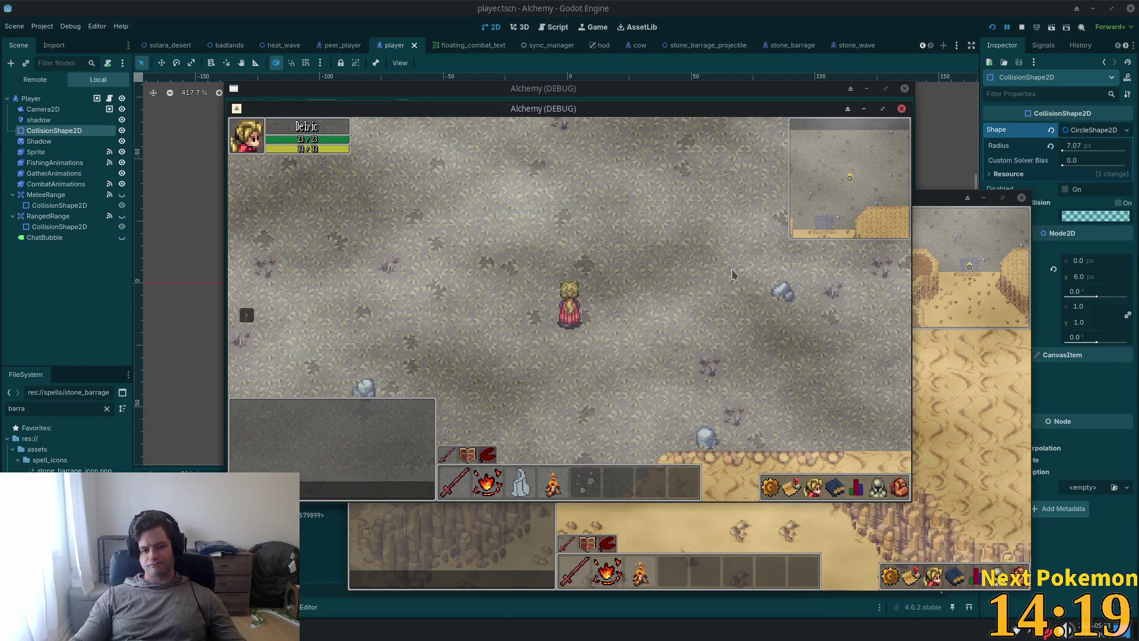
key(d)
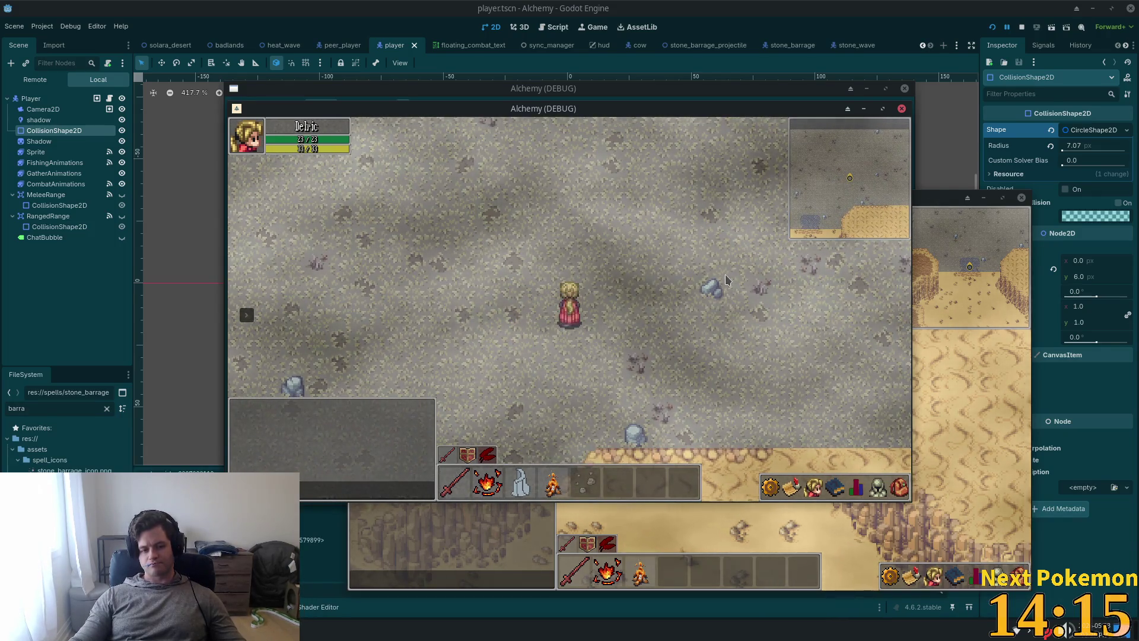
key(3)
key(w)
key(d)
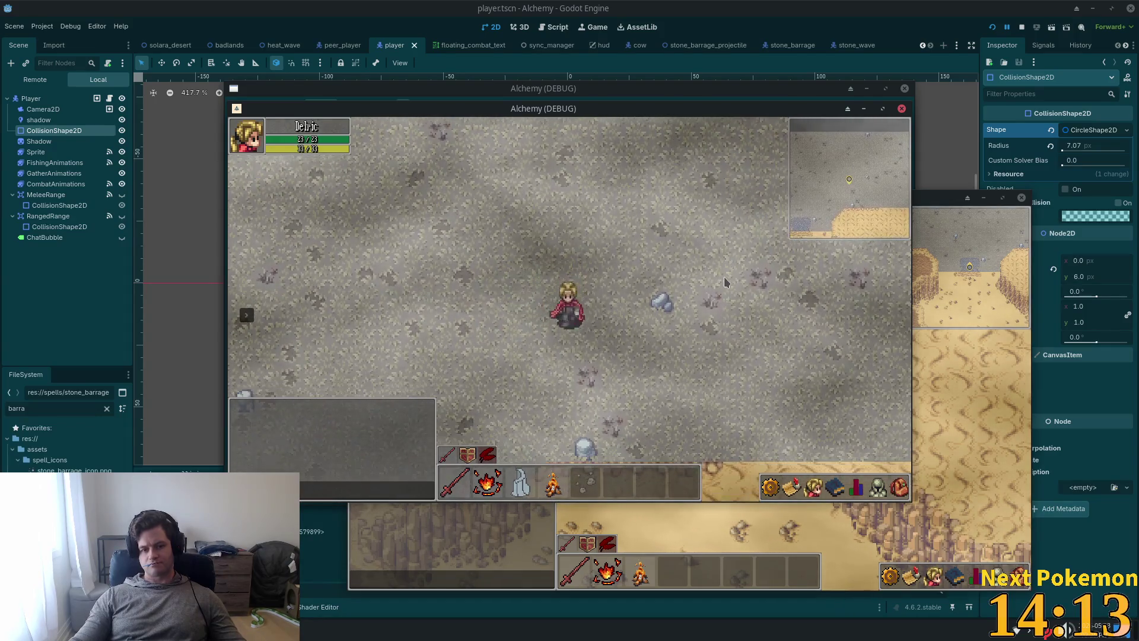
key(d)
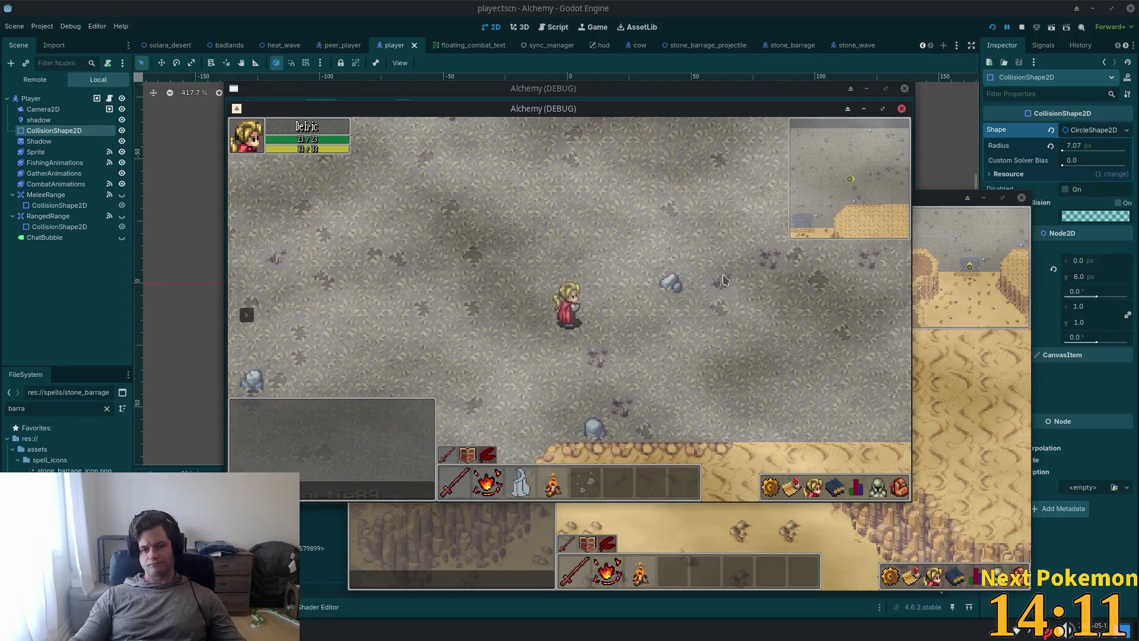
key(3)
key(w)
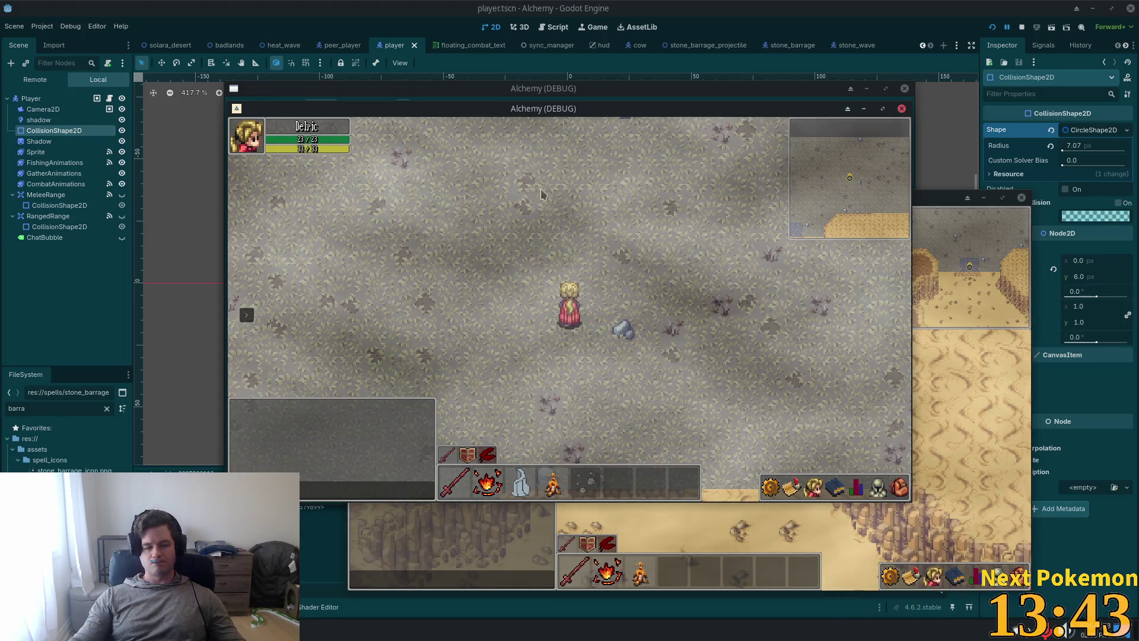
Step: Inspect the collision settings of MeleeRange, CollisionShape2D and the Player node, including the GatherNodes mask bit
click(47, 195)
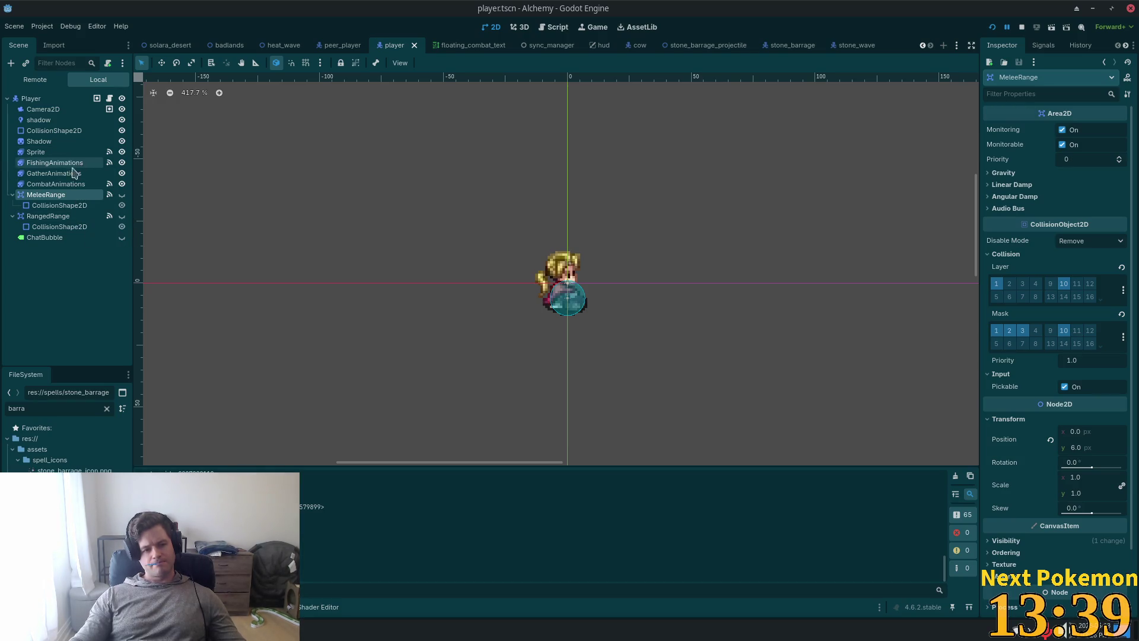
click(54, 130)
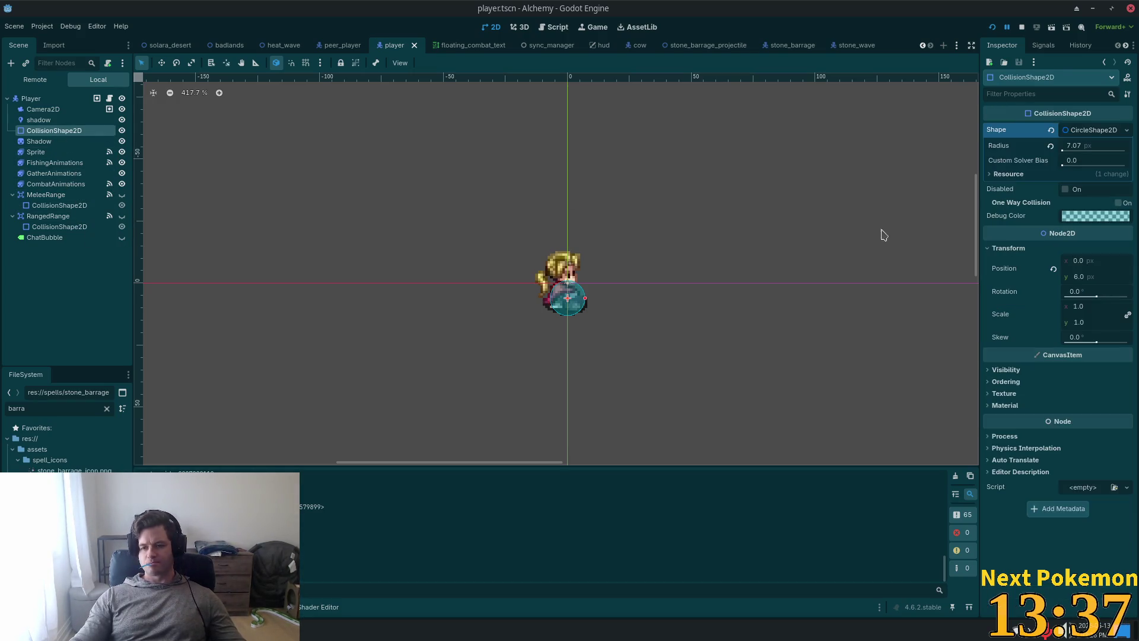
click(77, 106)
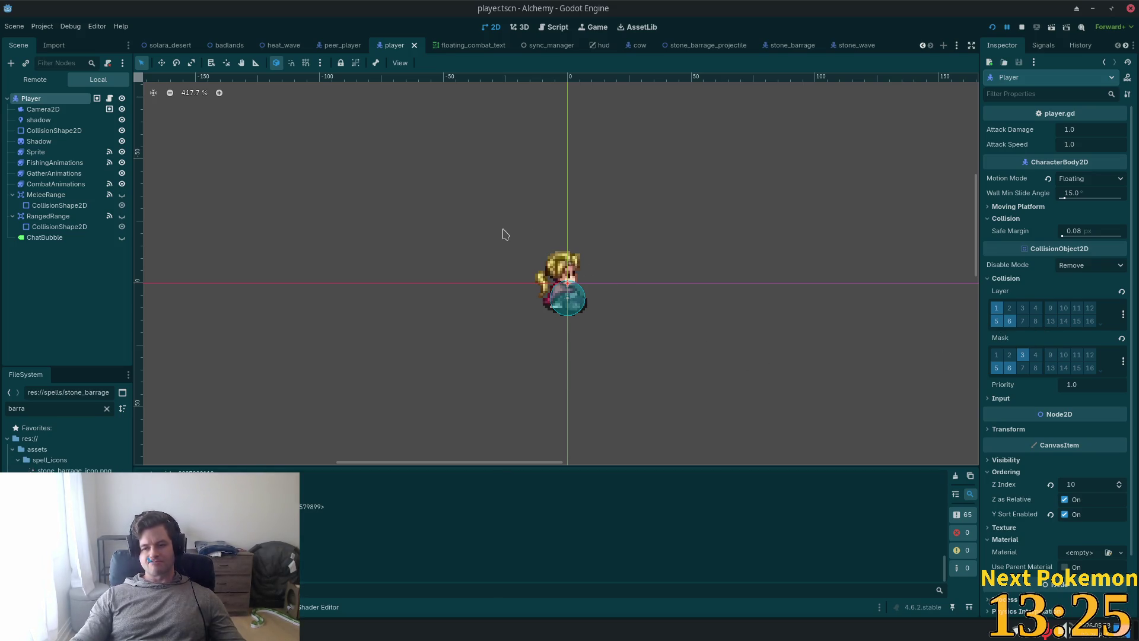
click(1024, 355)
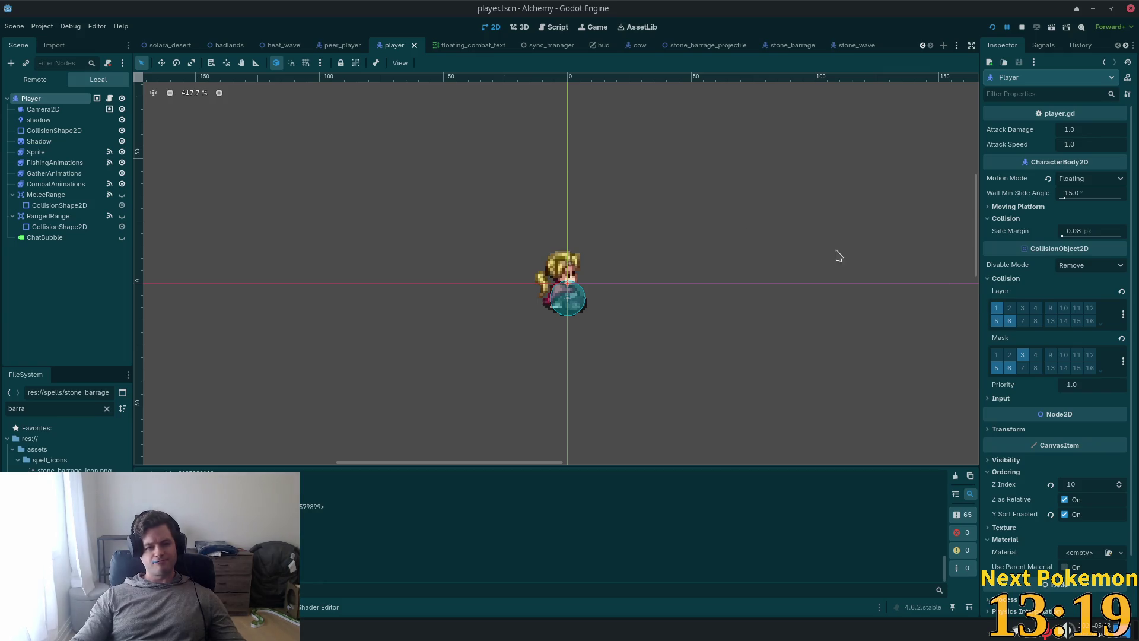
Step: Open the stone_wave scene and check StoneWave's collision layer and mask, both on 2
click(854, 45)
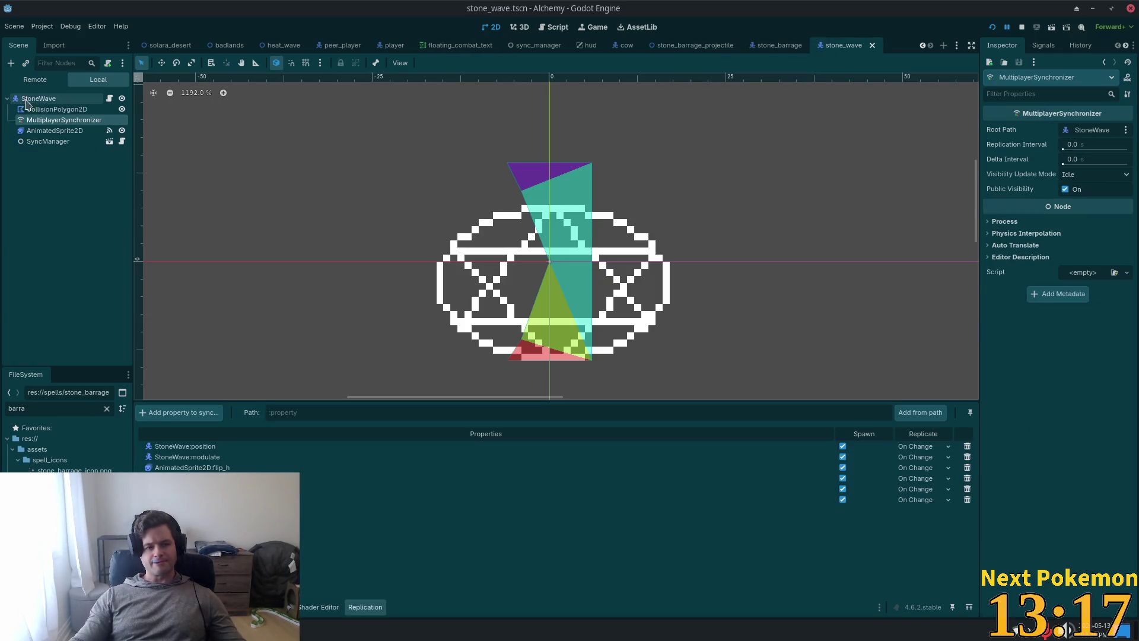
click(27, 99)
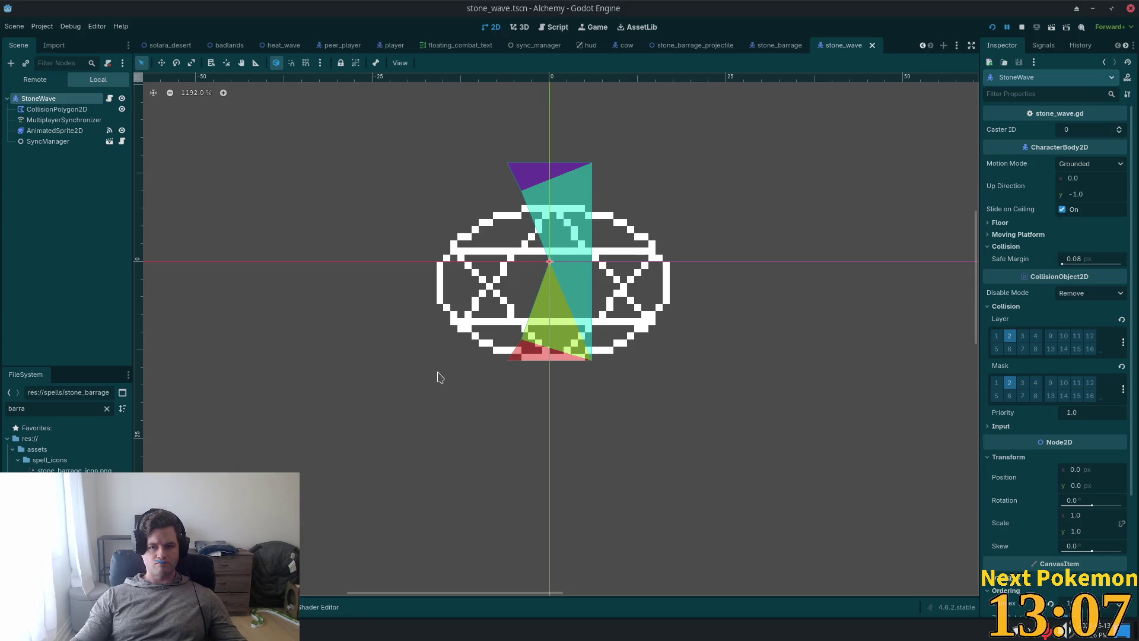
key(alt+Tab)
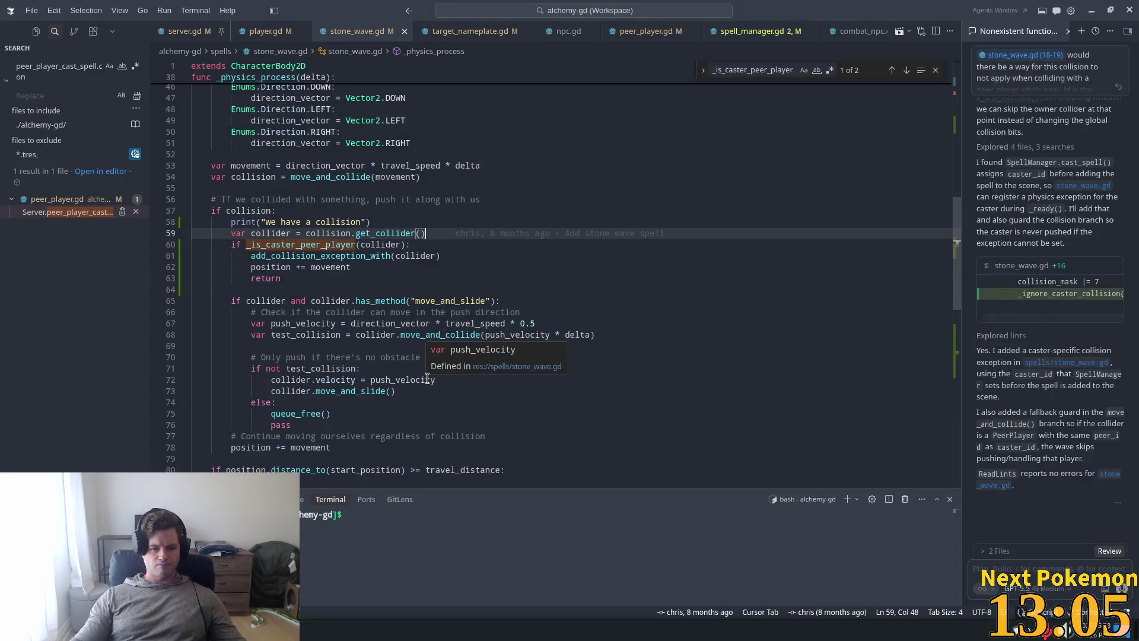
scroll(628, 319, down, 3)
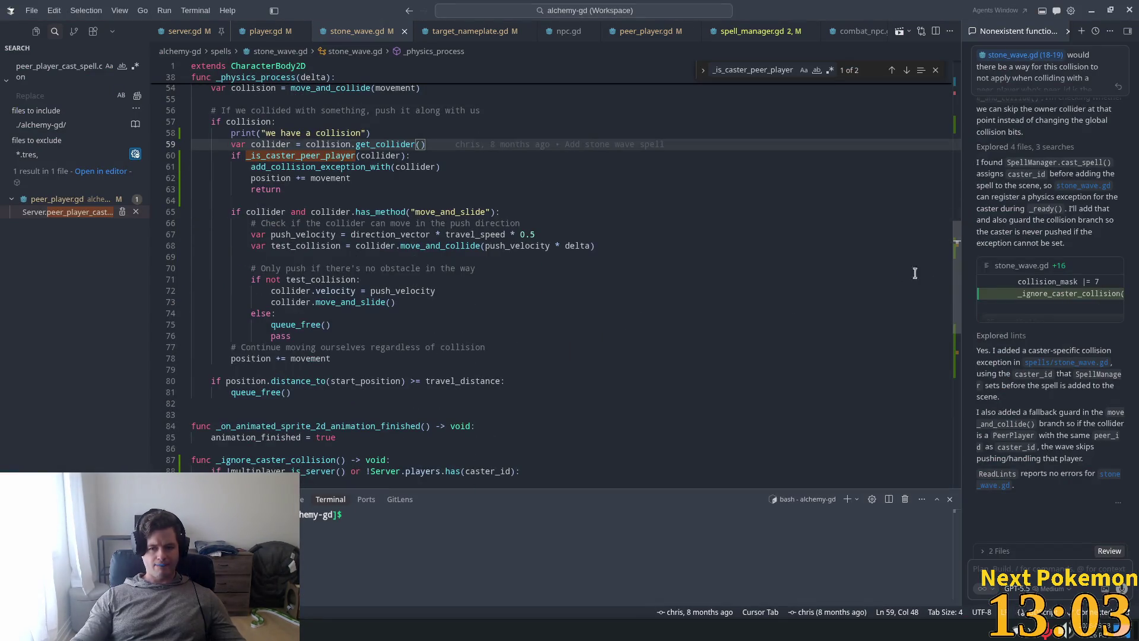
mouse_move(958, 274)
mouse_down()
mouse_move(959, 397)
mouse_move(960, 383)
mouse_up()
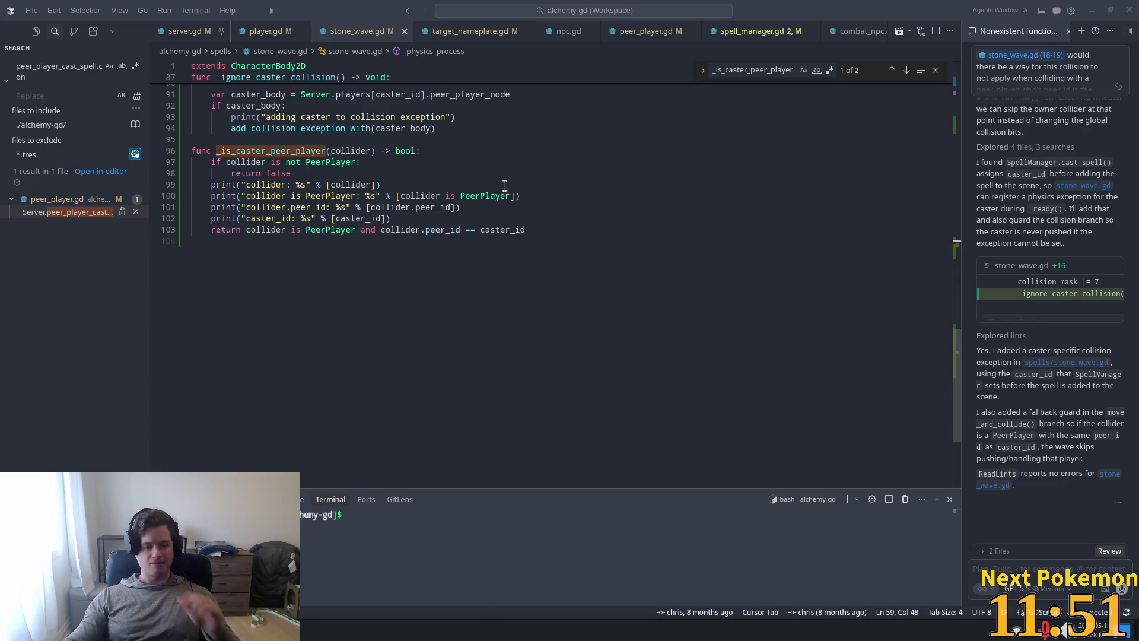
click(327, 162)
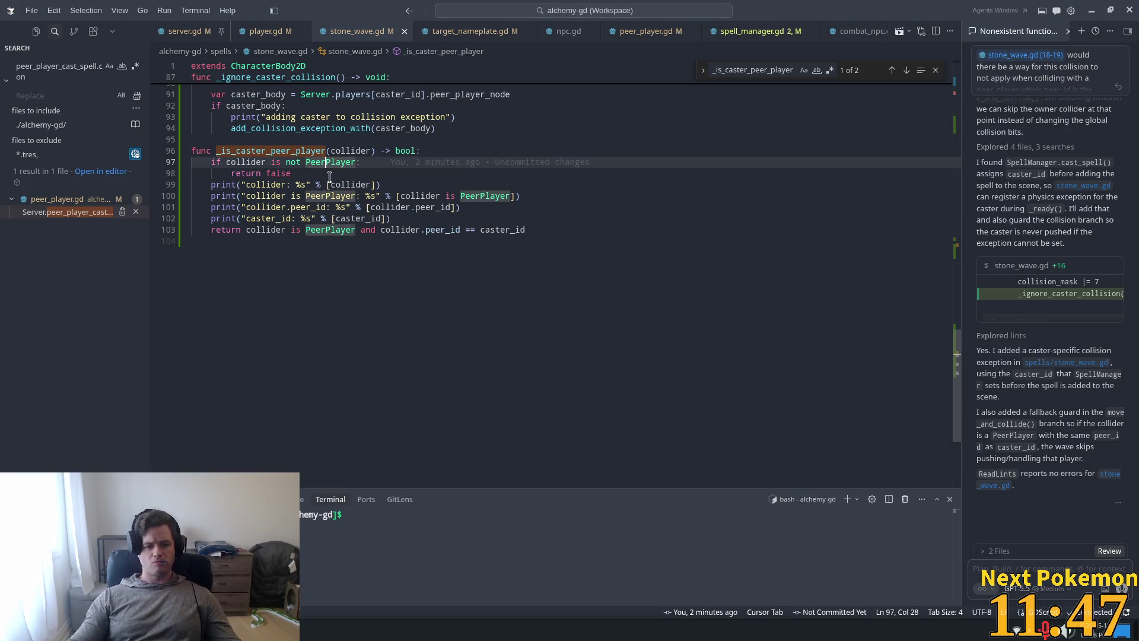
Step: Start an 'if collider is' check under the function signature, then delete the half-written line
click(429, 150)
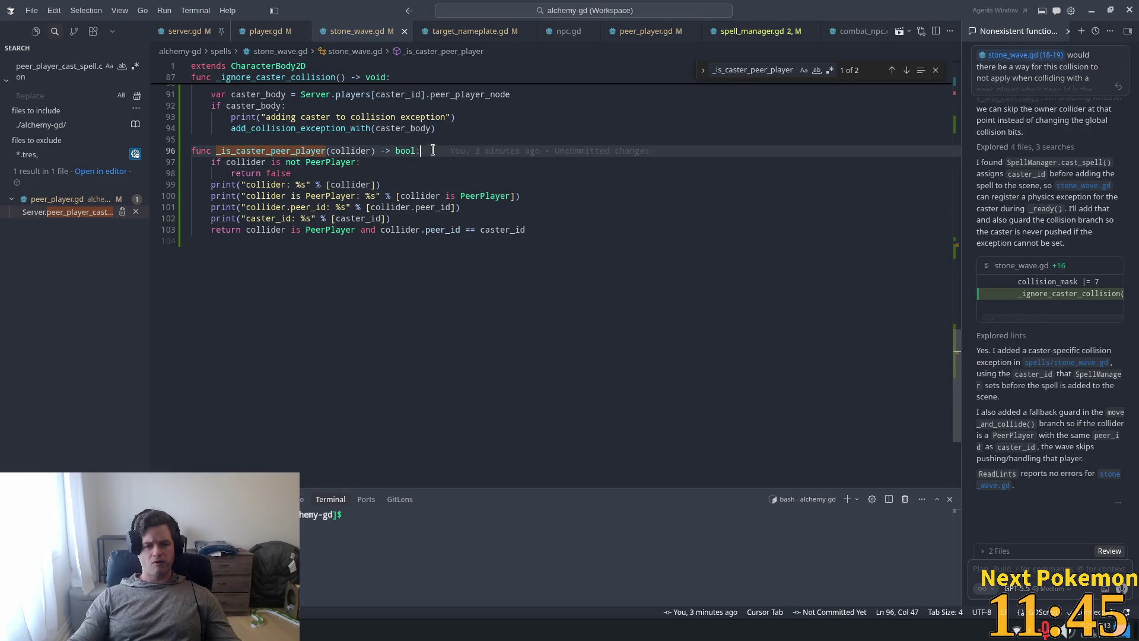
key(Return)
text(if )
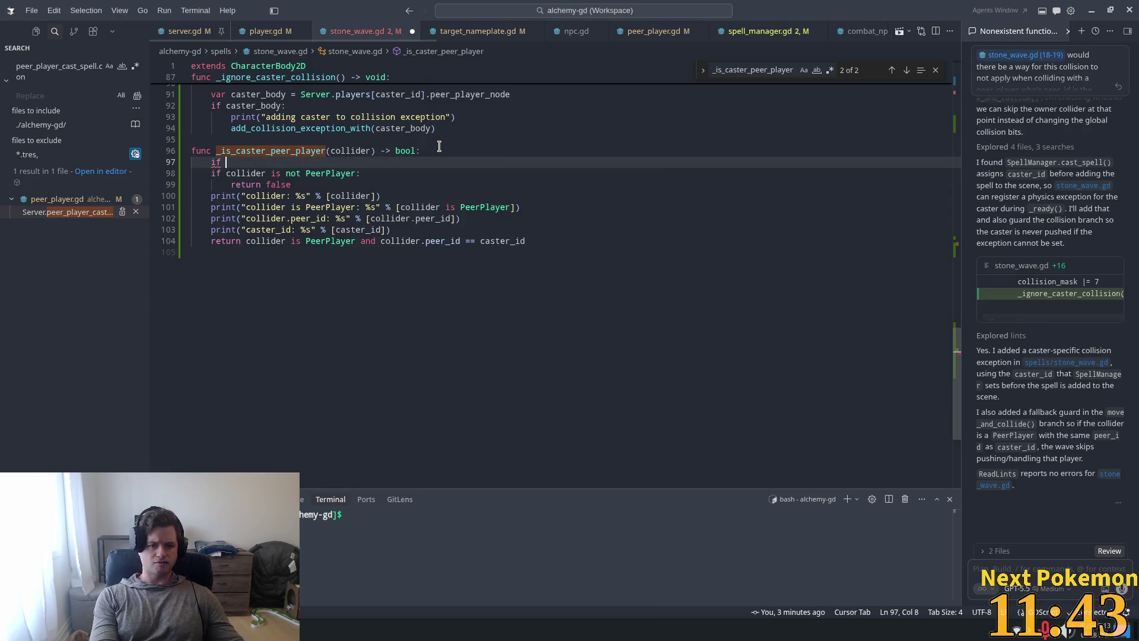
text(collid)
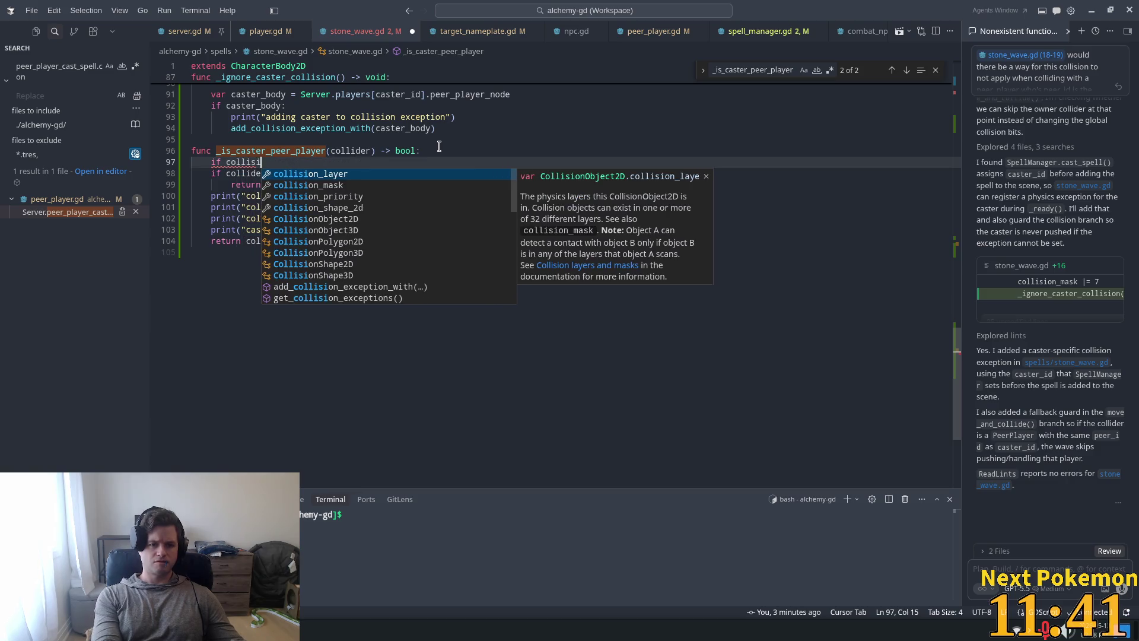
text(er is)
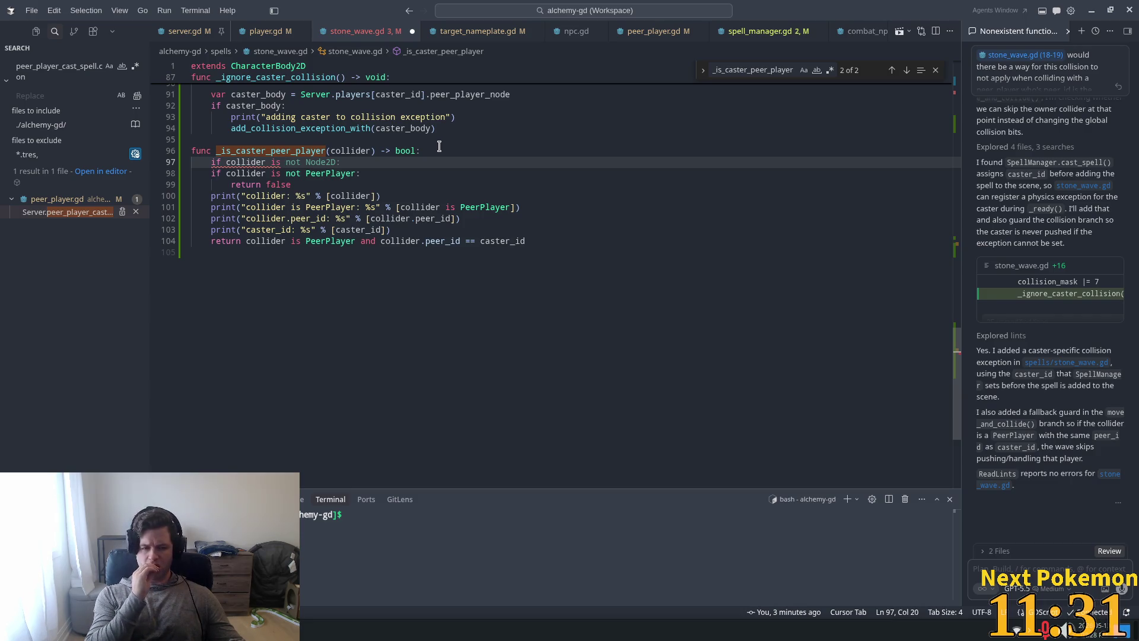
key(shift+Home)
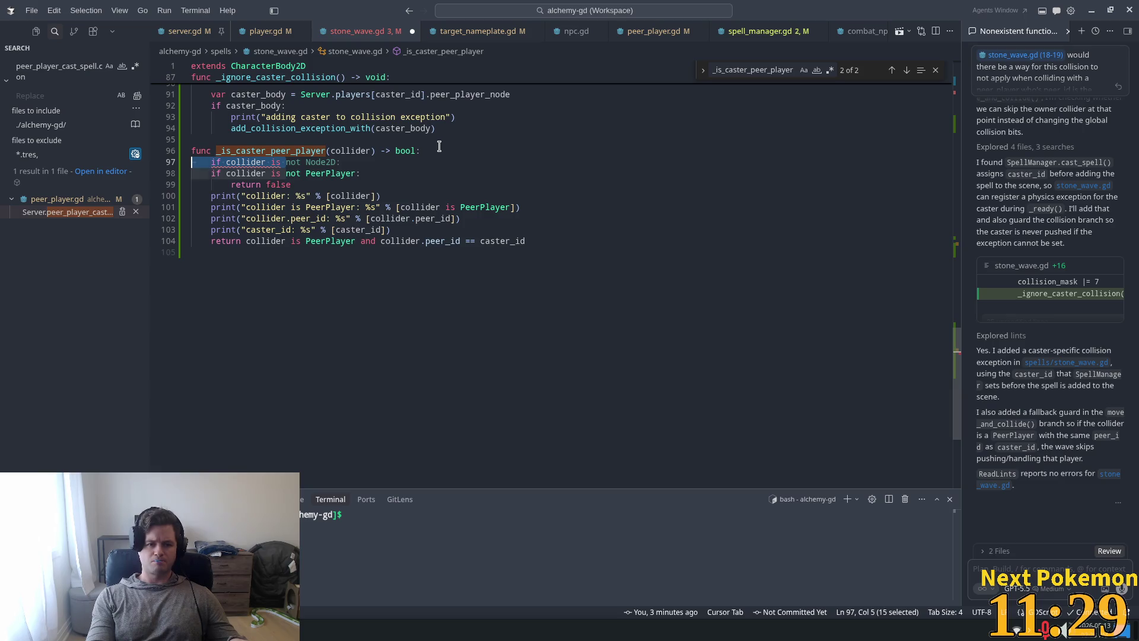
key(ctrl+shift+k)
key(End)
key(BackSpace)
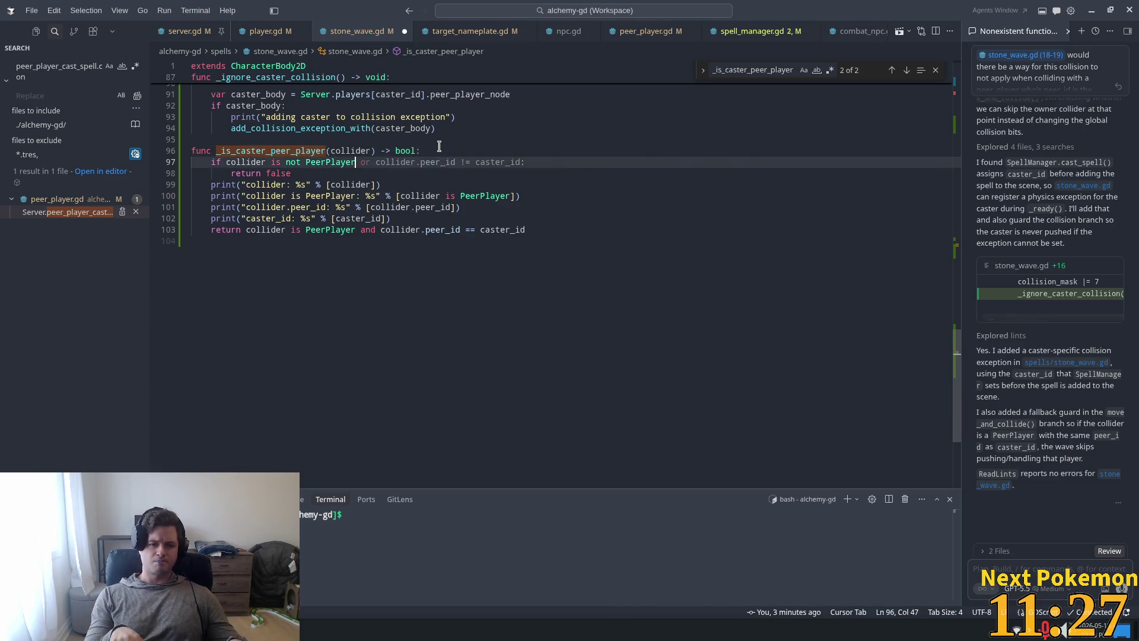
Step: Add print("collider is not PeerPlayer") in the not-PeerPlayer branch and save stone_wave.gd
key(Return)
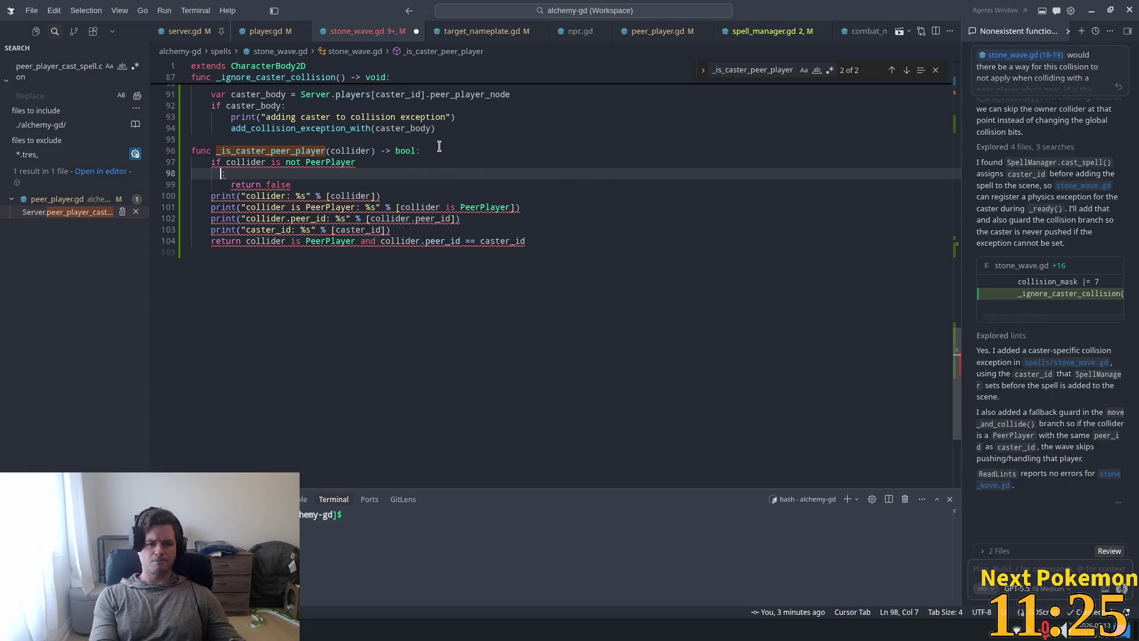
key(BackSpace)
key(BackSpace)
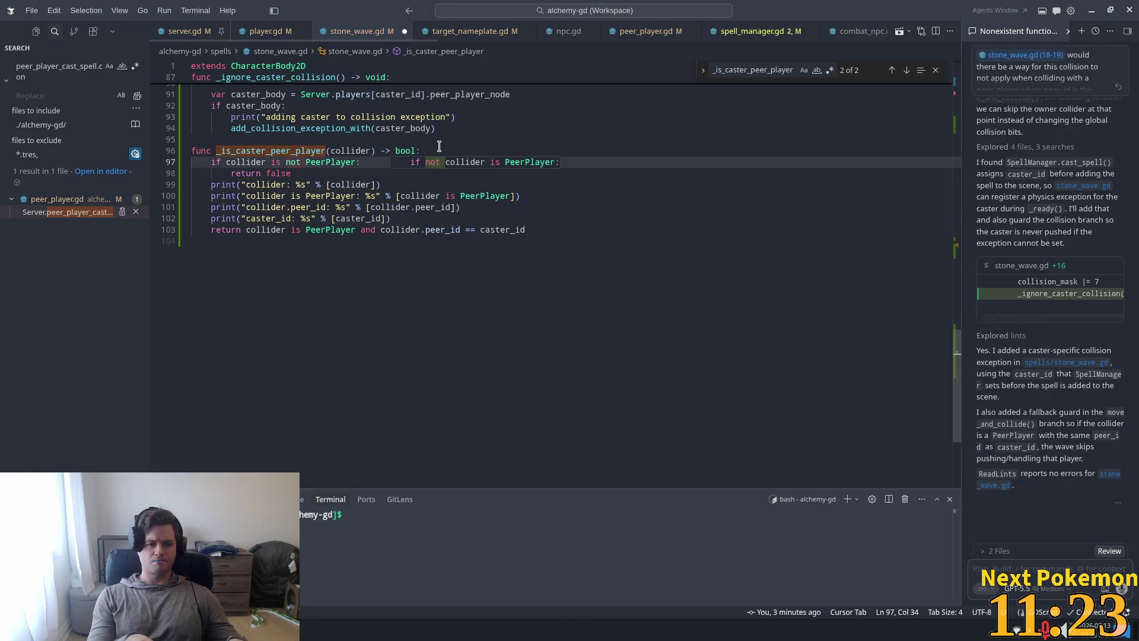
text(:)
key(End)
key(Return)
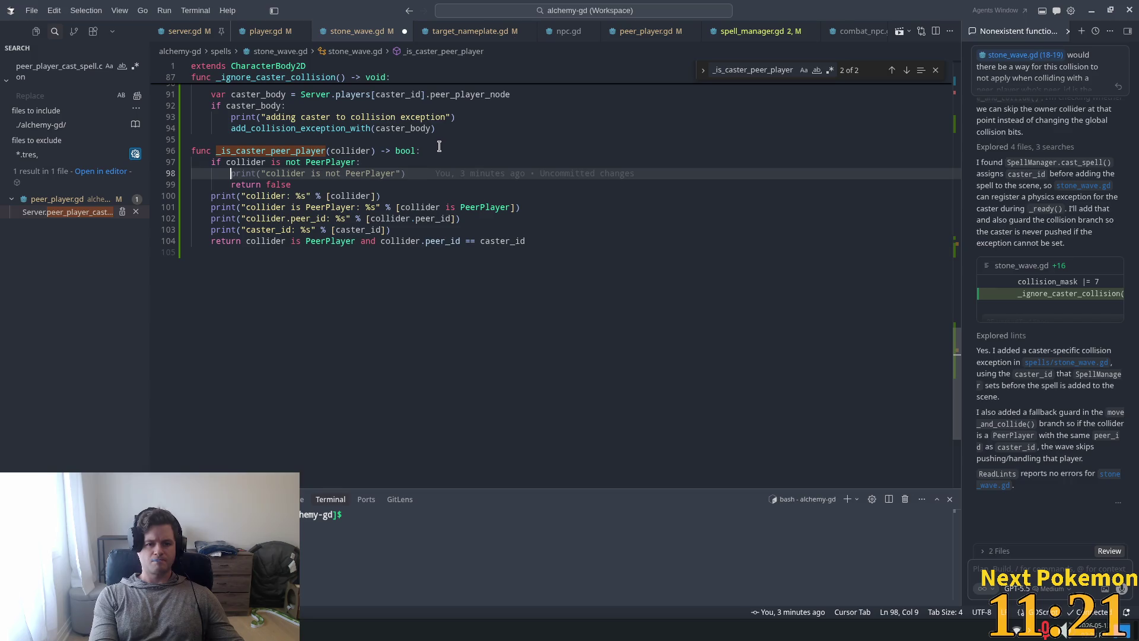
key(Tab)
key(ctrl+s)
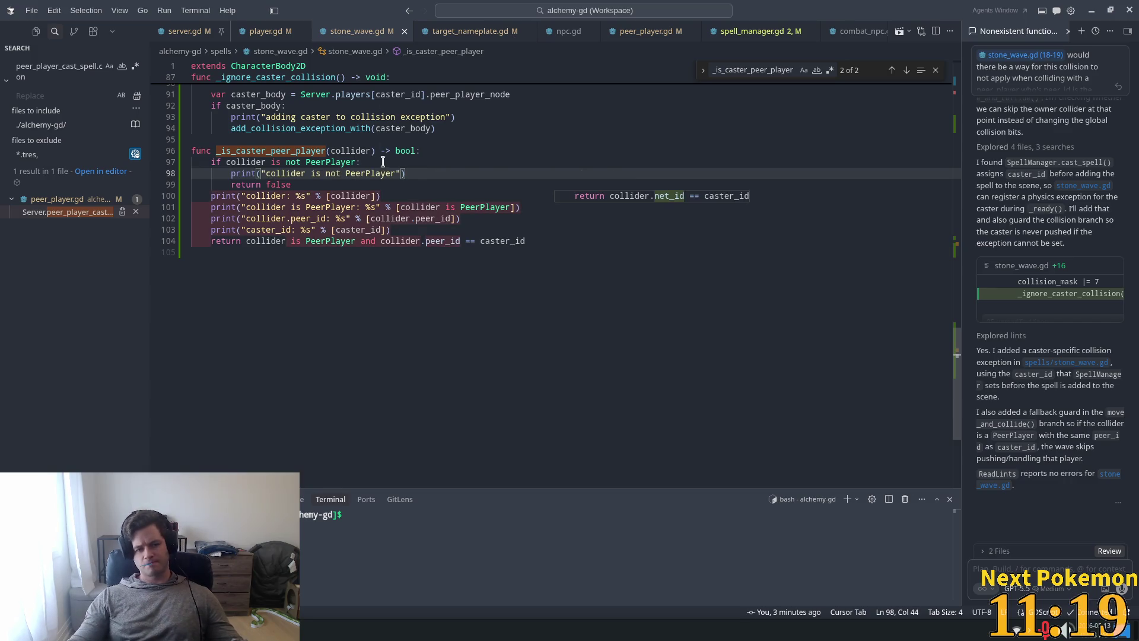
key(alt+Tab)
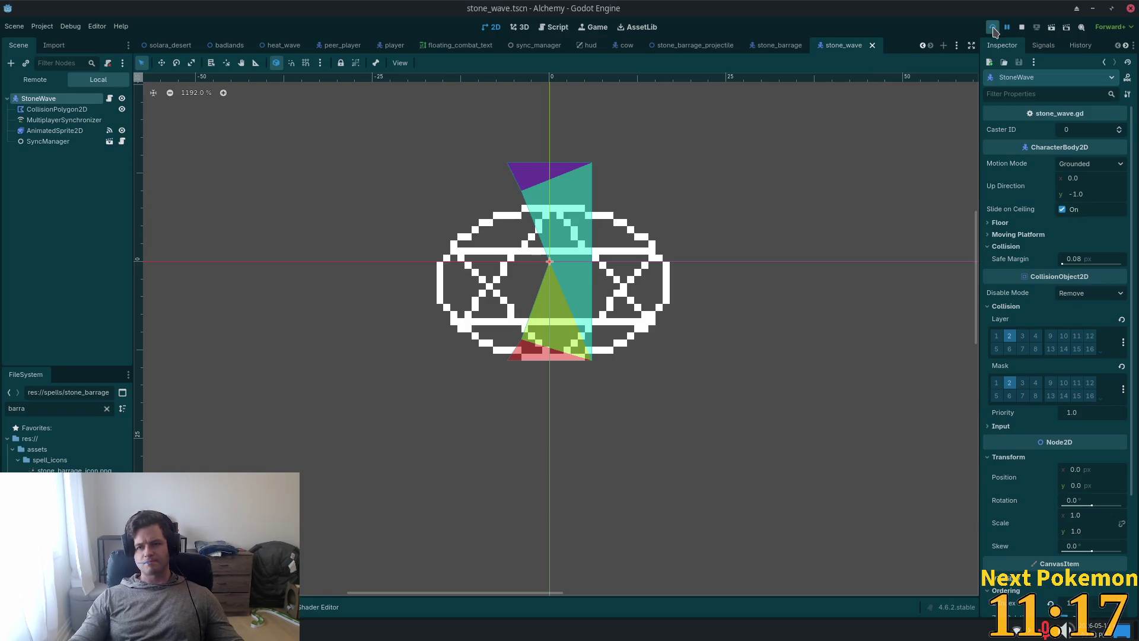
click(993, 27)
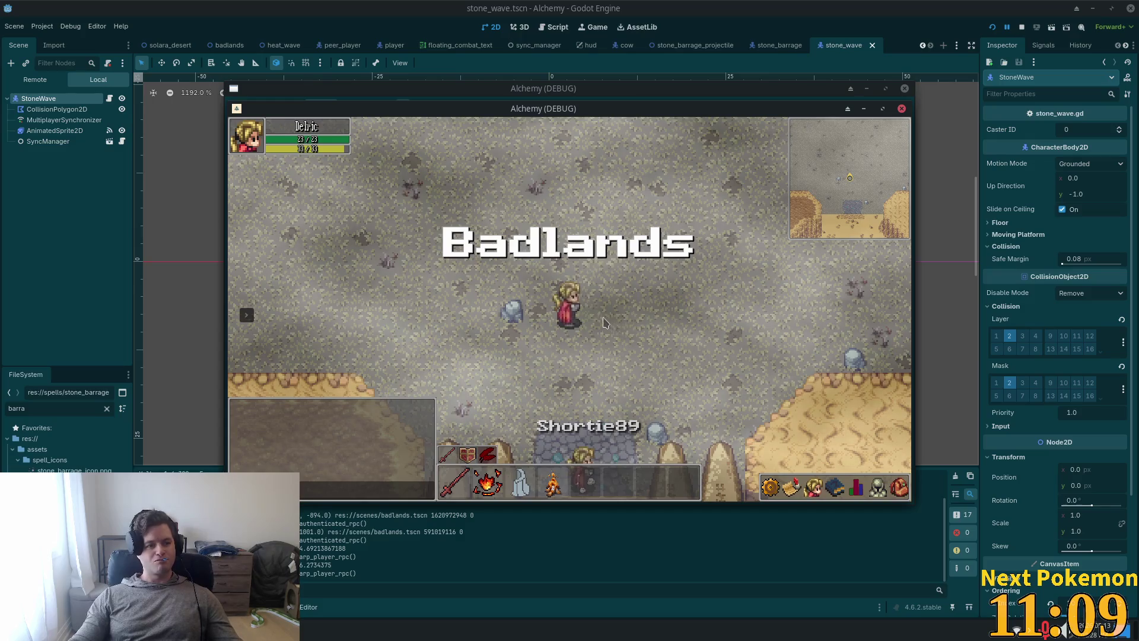
key(d)
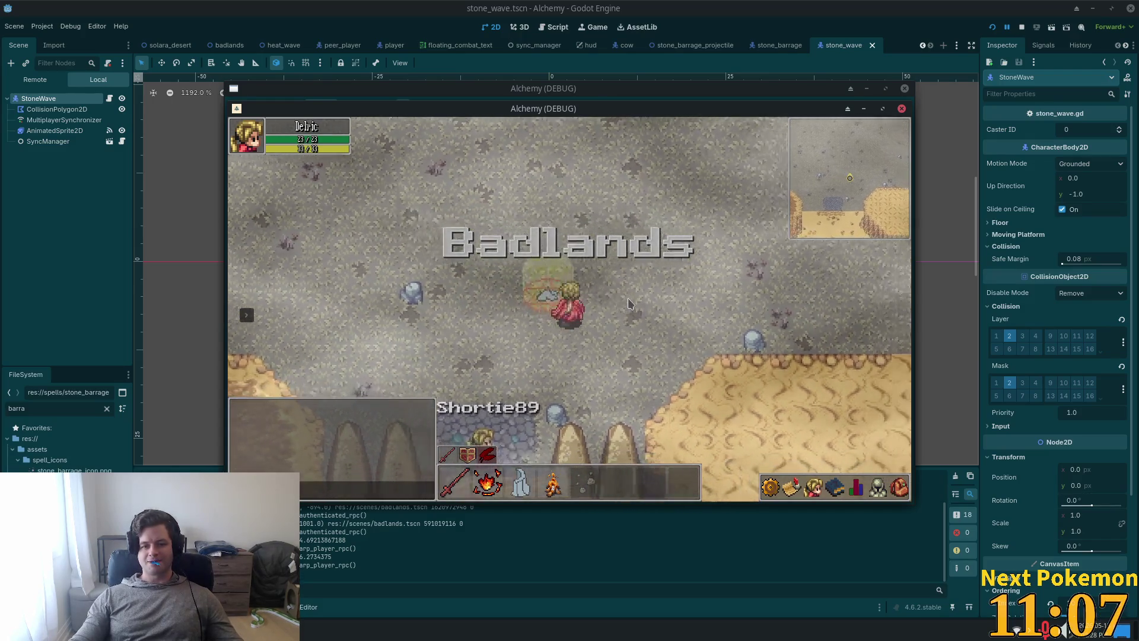
key(w)
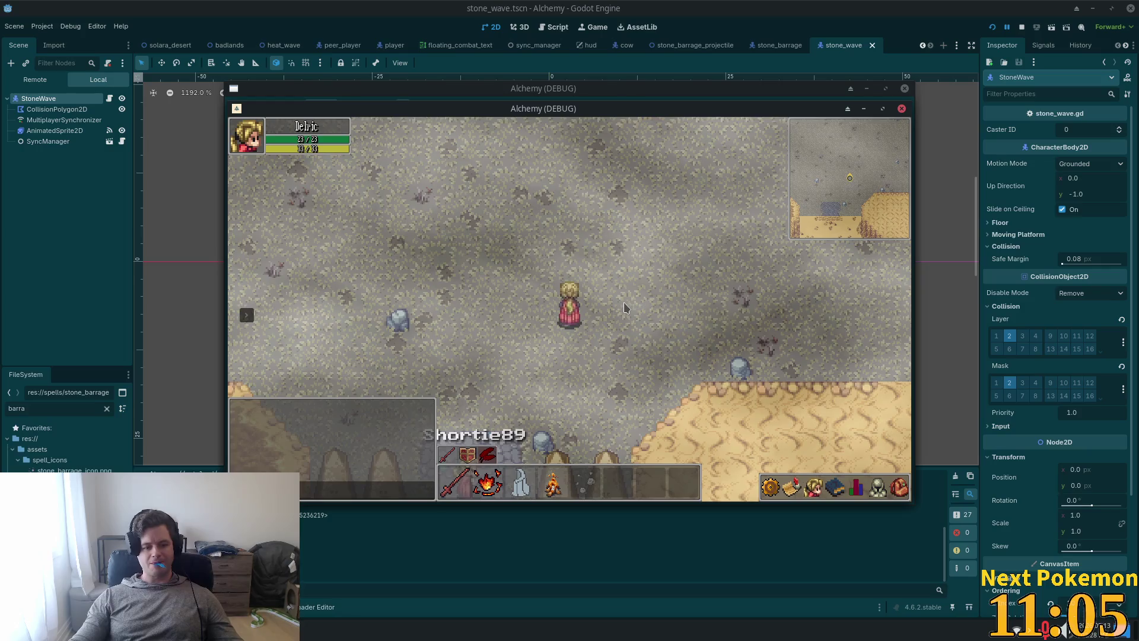
key(w)
key(3)
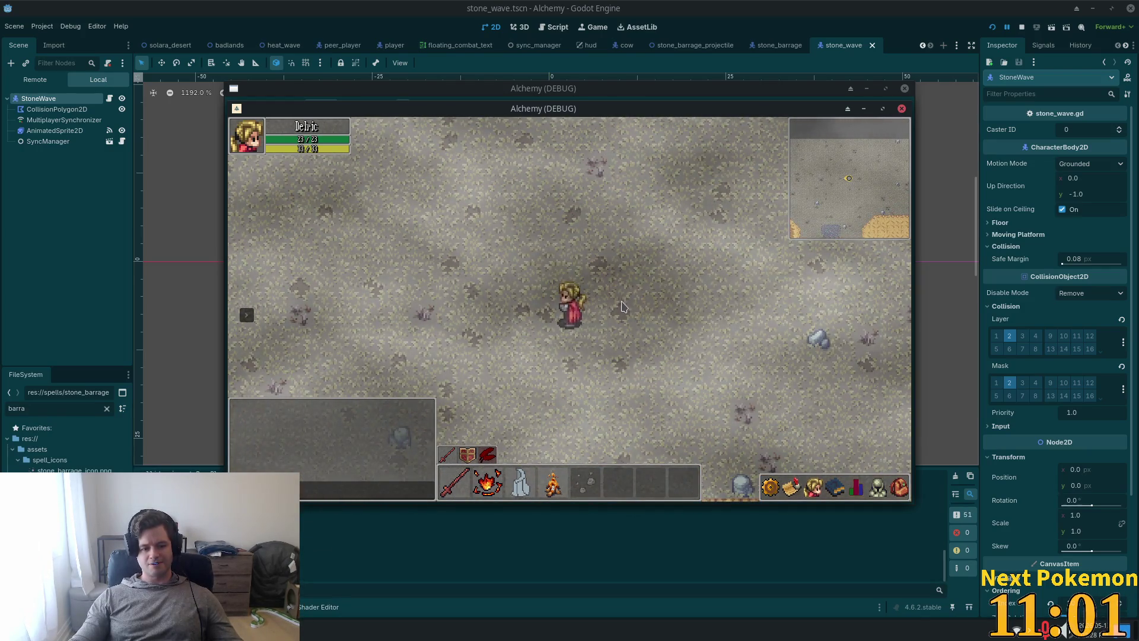
key(d)
key(w)
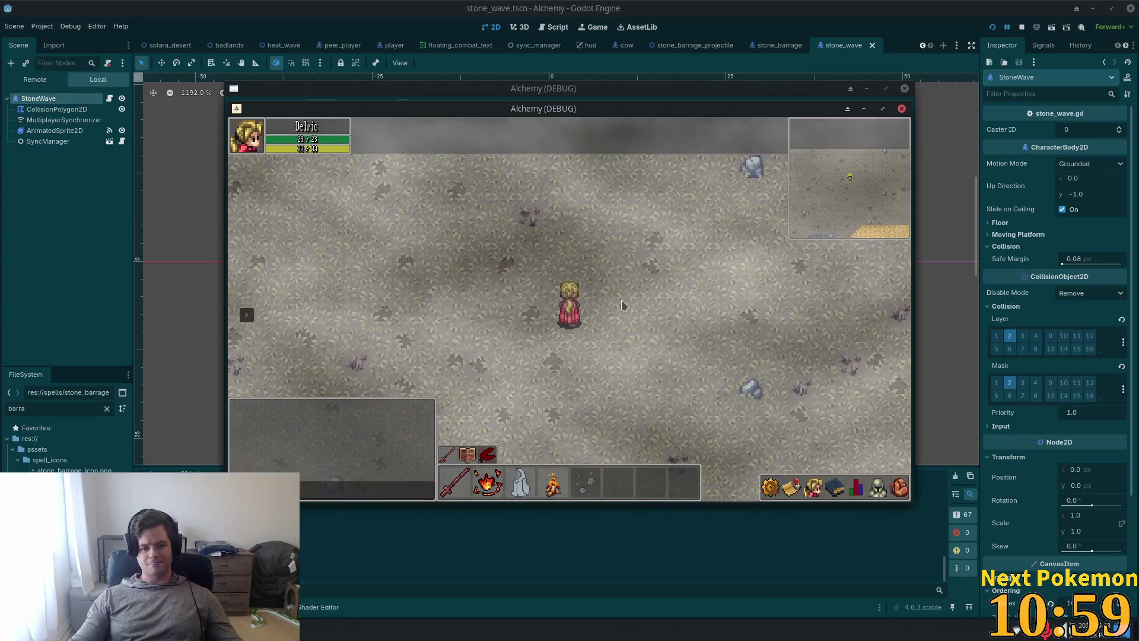
key(3)
key(d)
key(s)
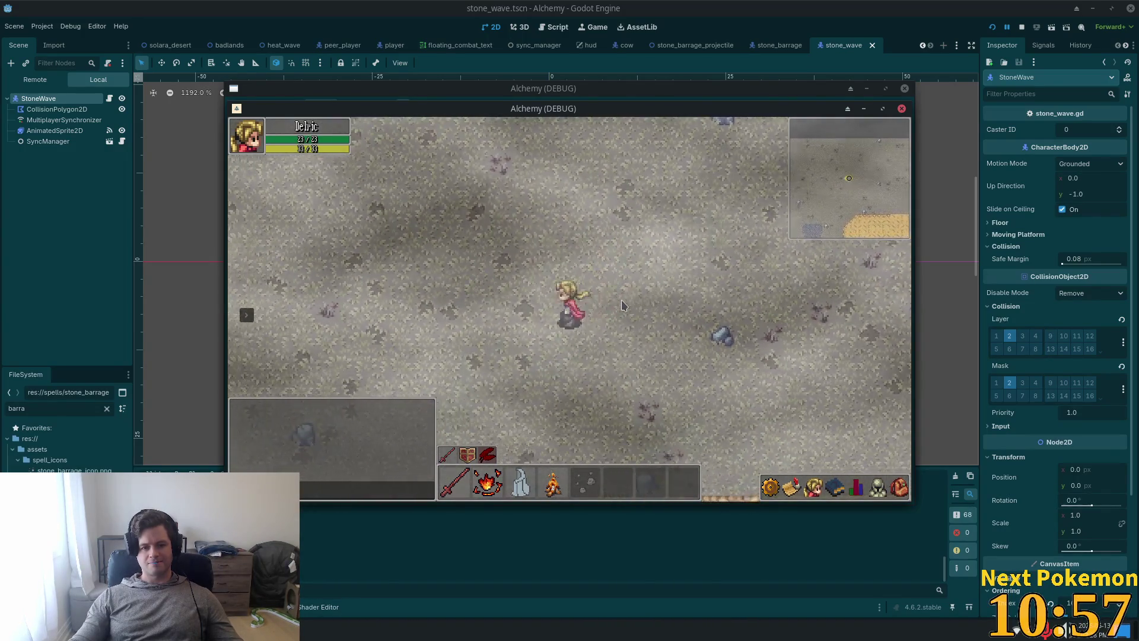
key(s)
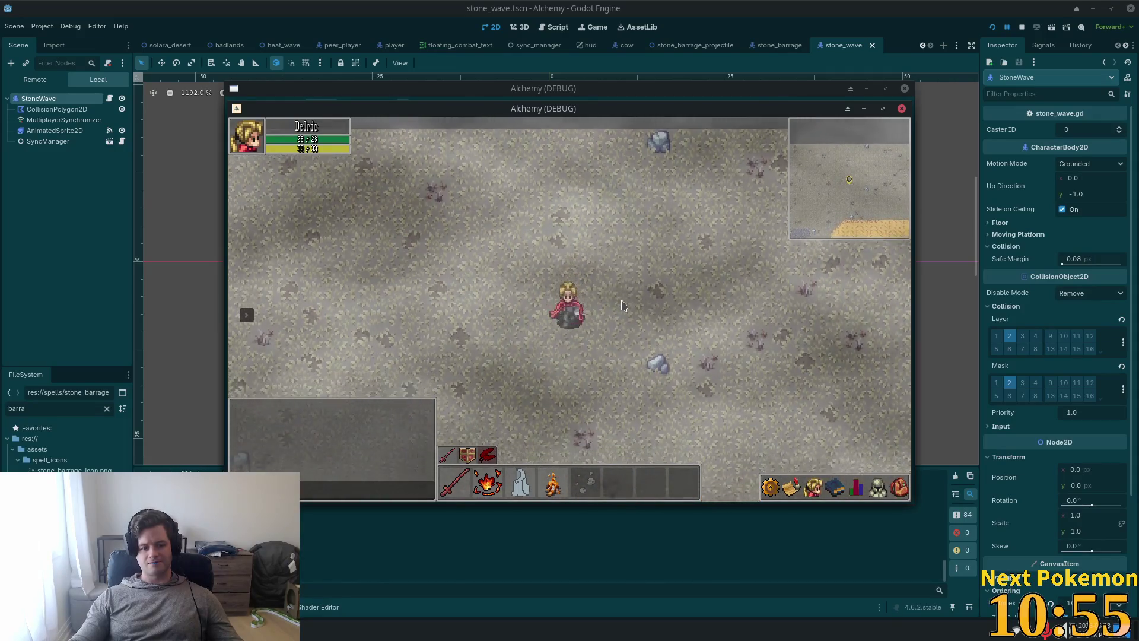
key(s)
key(d)
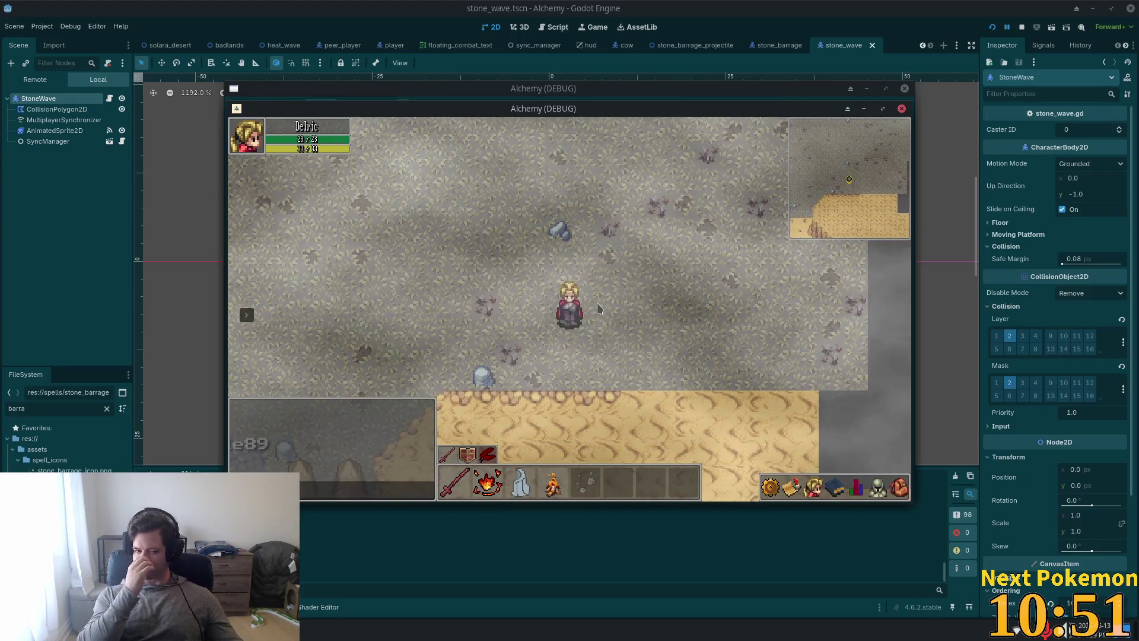
key(F8)
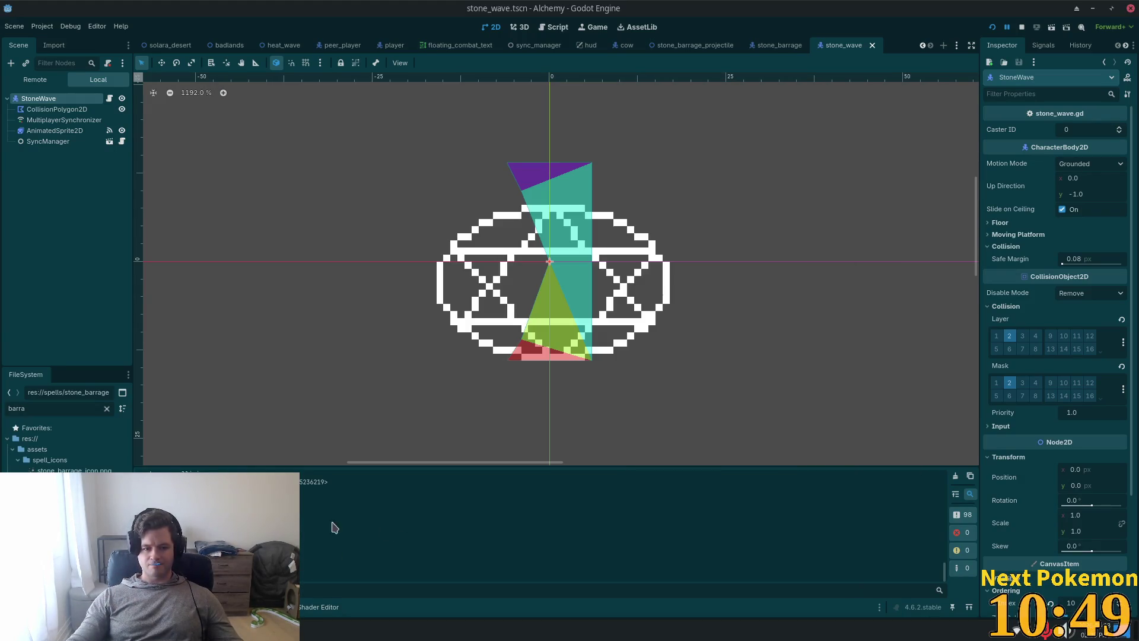
Step: Launch the game, walk around casting Stone Wave at two map spots, then stop it with F8
key(F5)
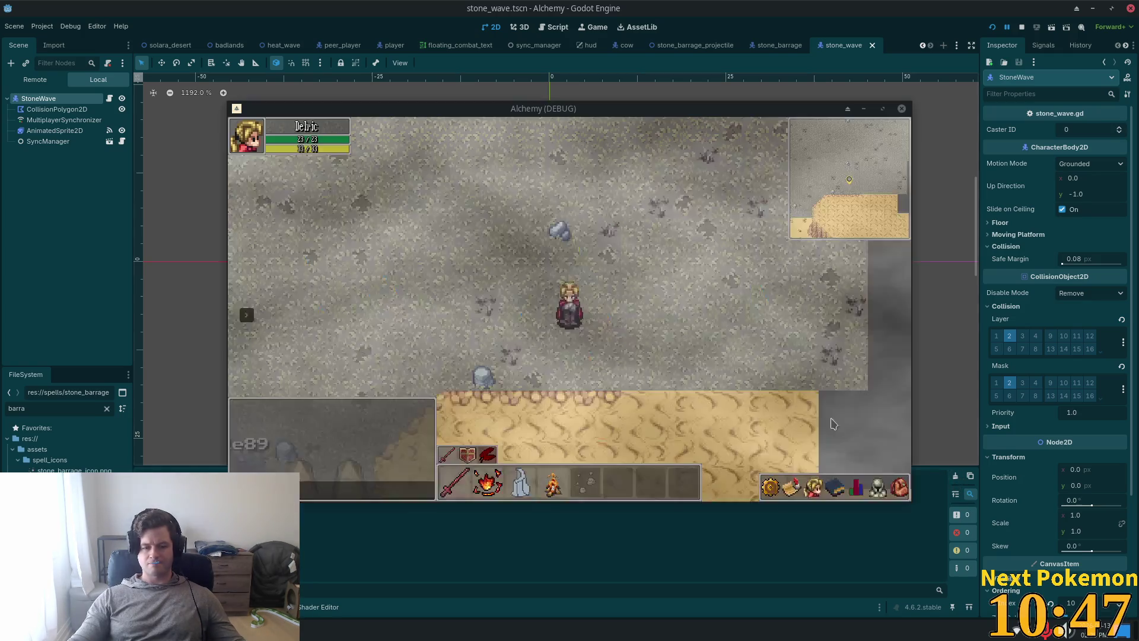
key(w)
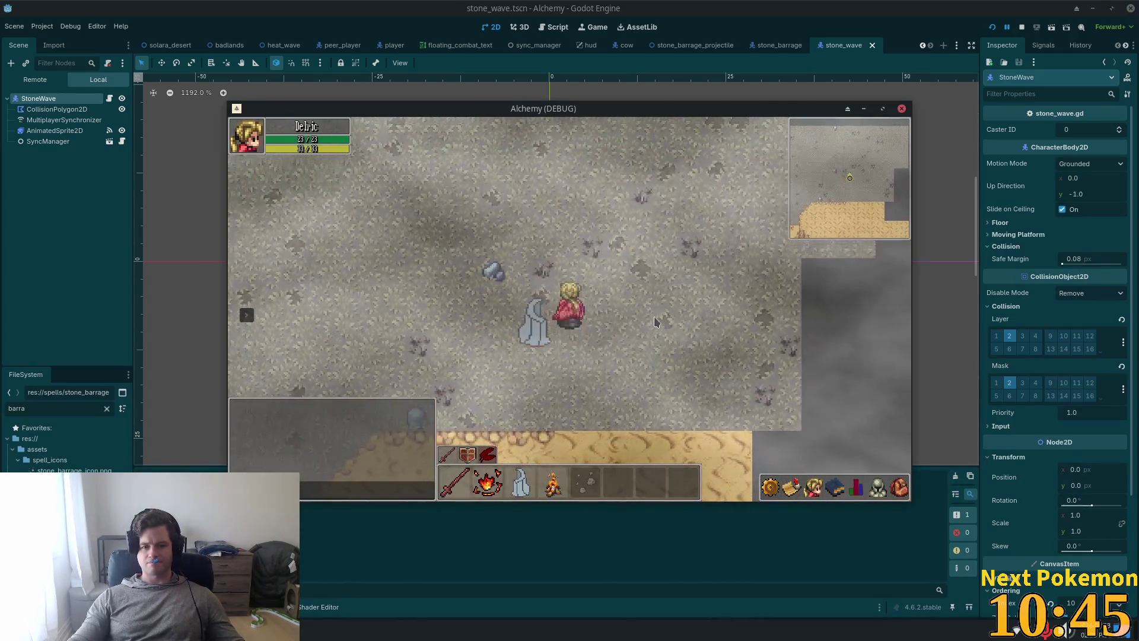
key(s)
key(a)
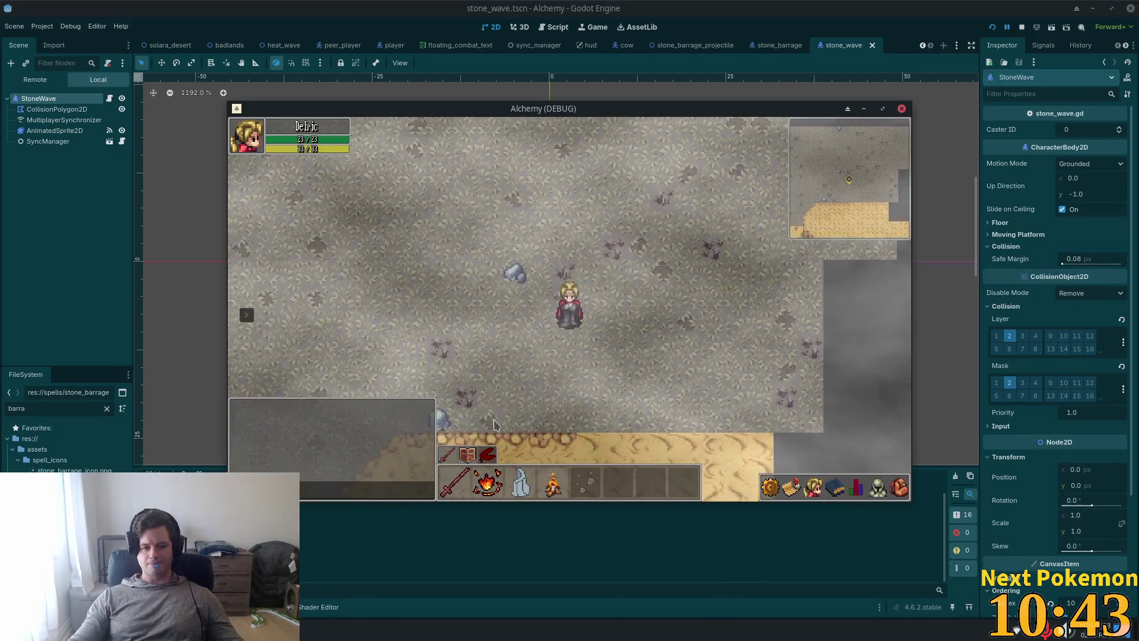
key(d)
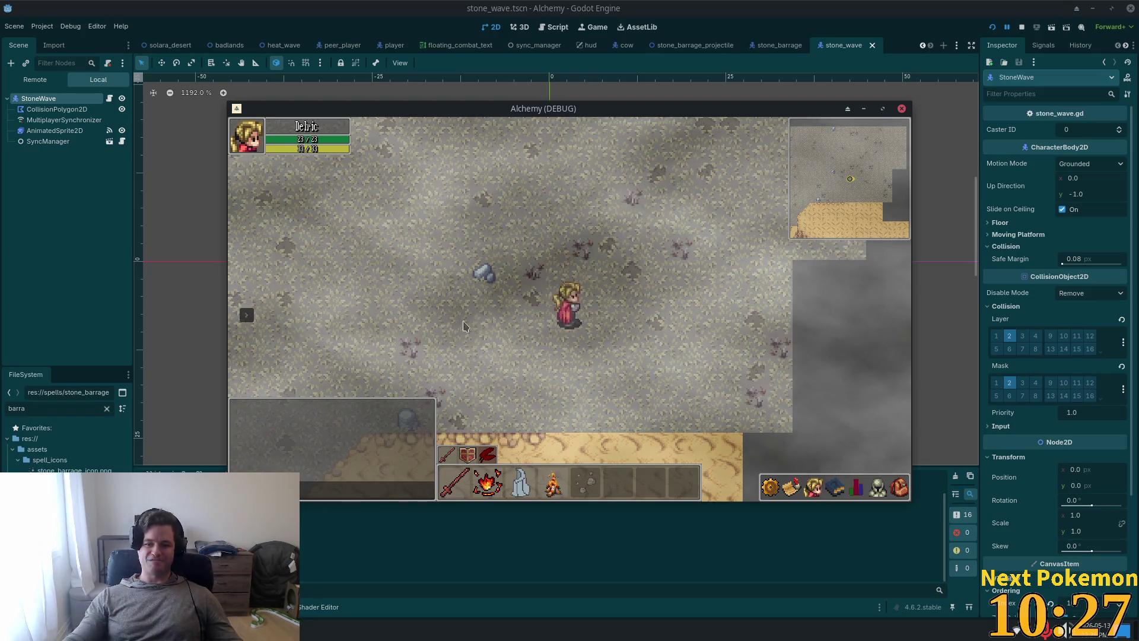
key(a)
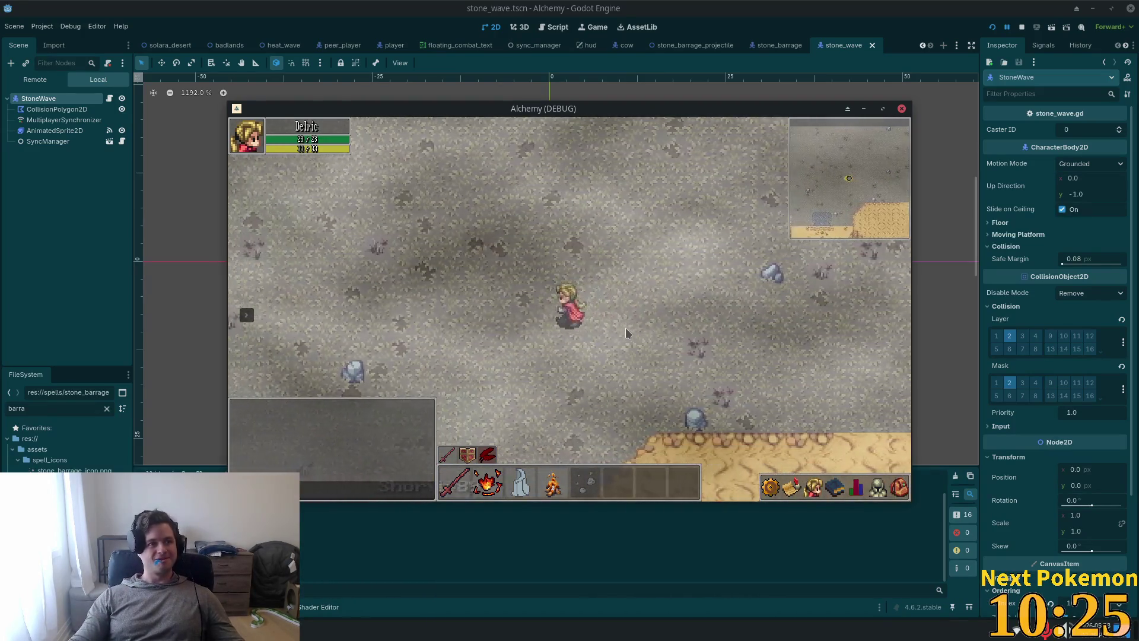
click(627, 334)
key(w)
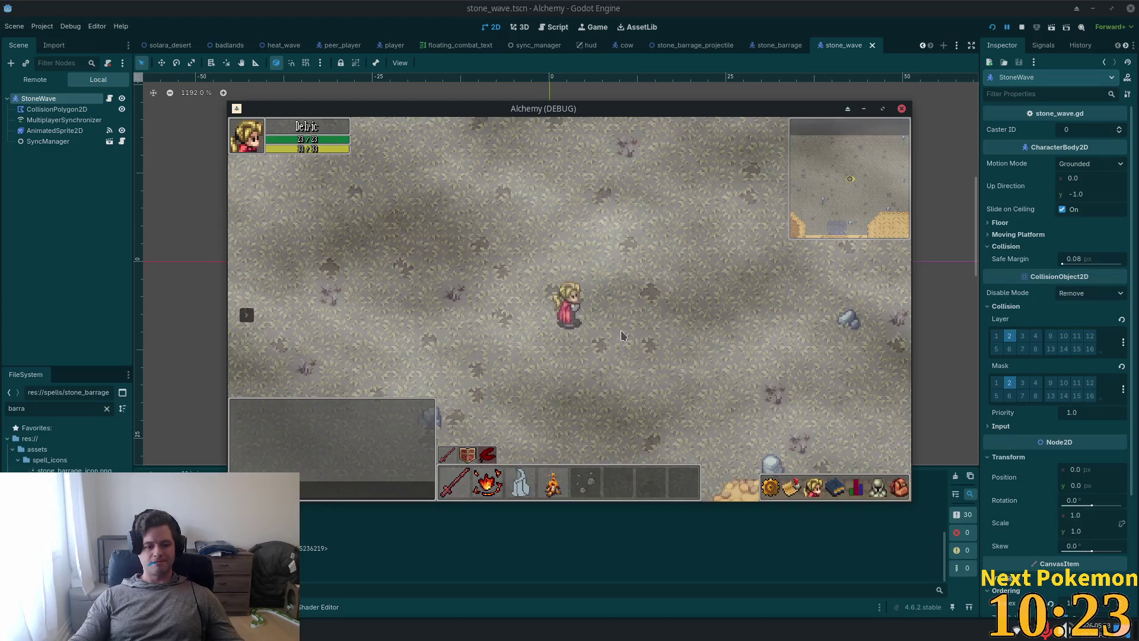
key(s)
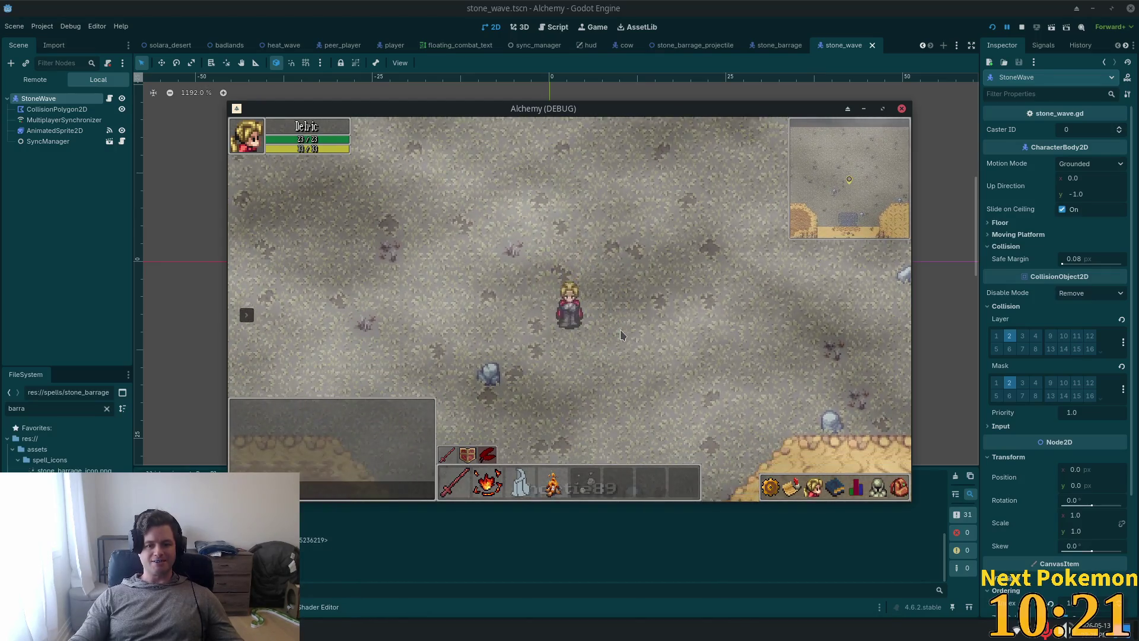
click(622, 335)
key(a)
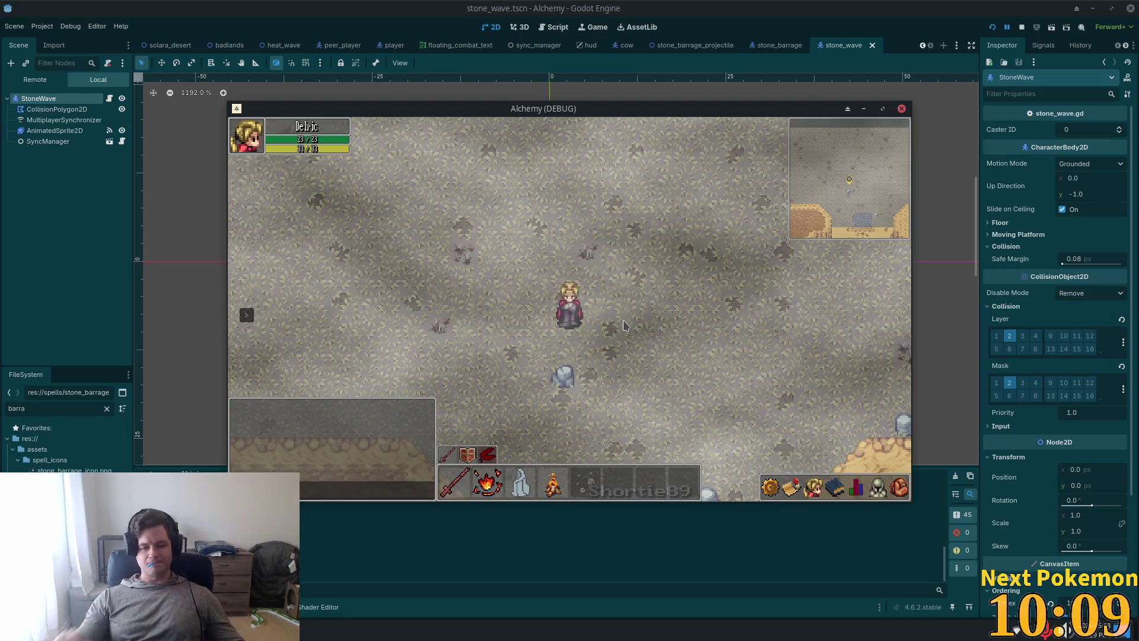
key(F8)
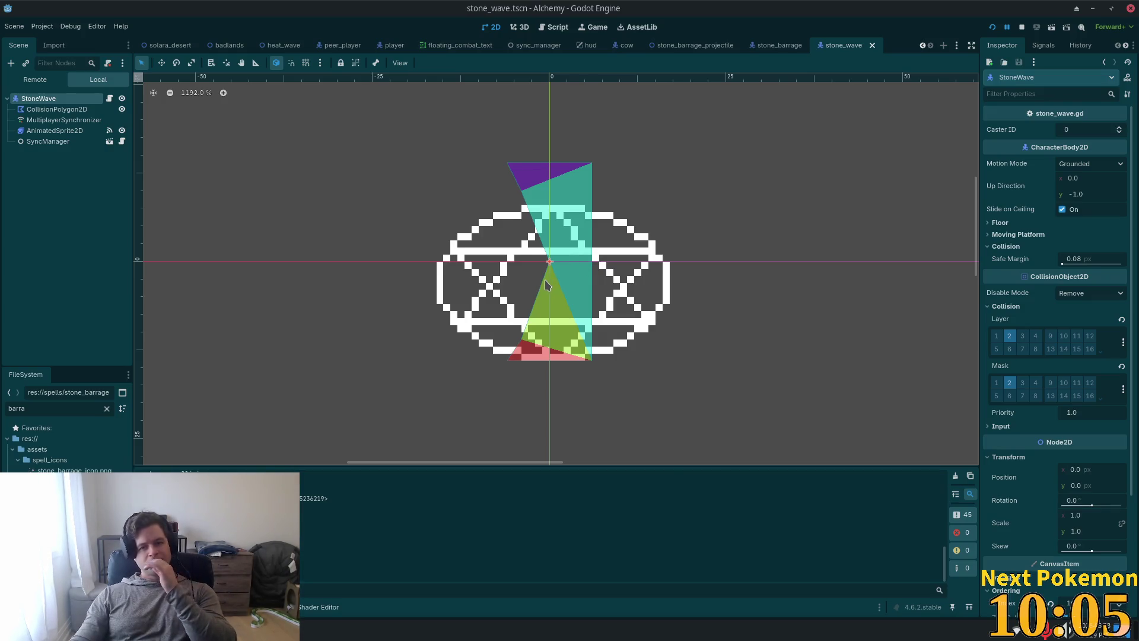
Step: Open player.gd through the Player node's script icon in the player scene
click(394, 45)
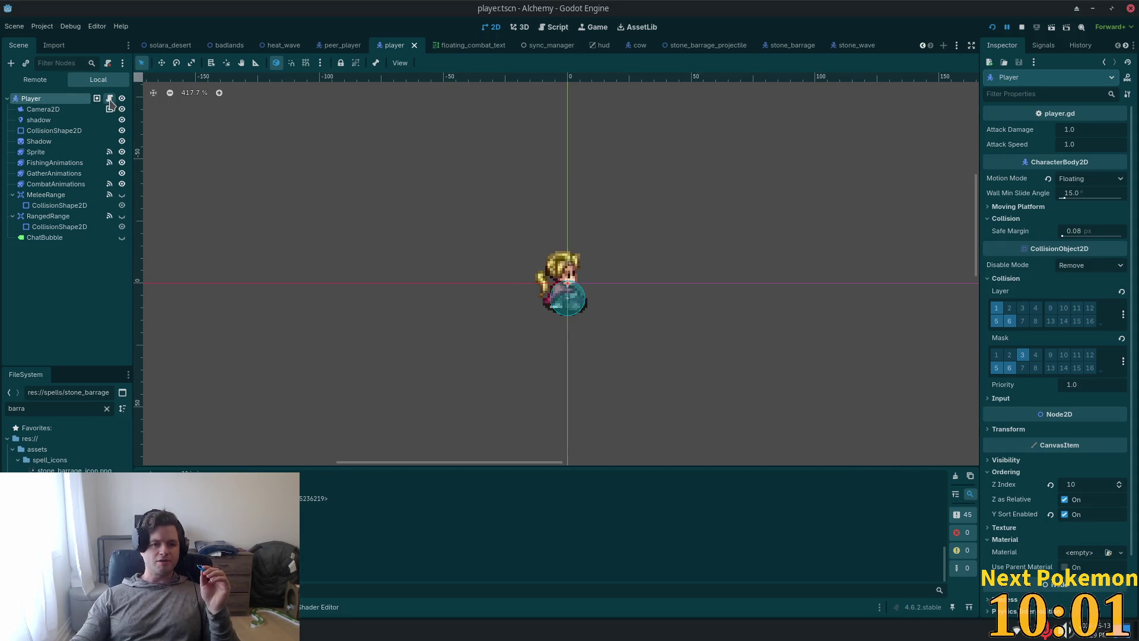
click(109, 98)
drag(948, 336, 982, 85)
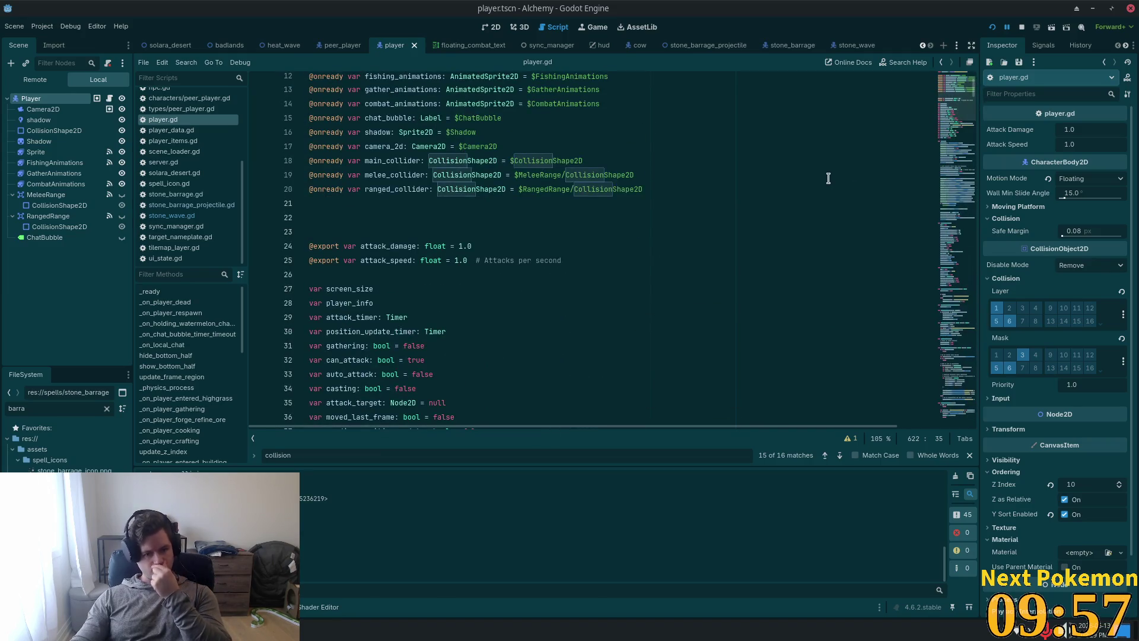
scroll(821, 178, up, 3)
scroll(821, 175, up, 1)
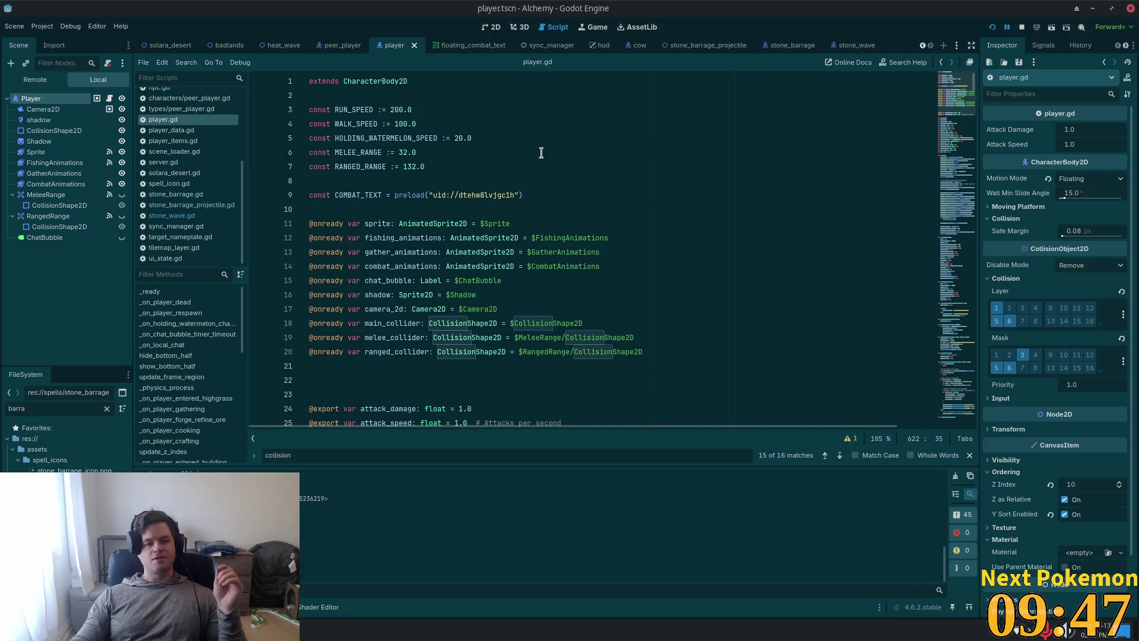
Step: Remove the two extra blank lines at line 23 after the collider variables
click(465, 91)
key(Up)
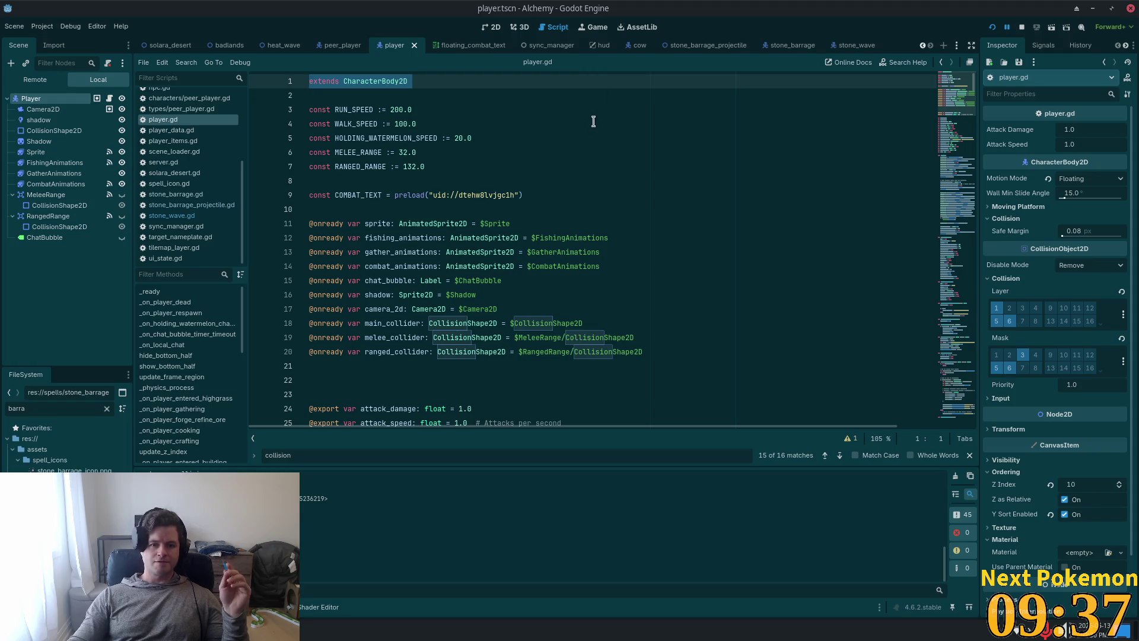
scroll(593, 121, down, 3)
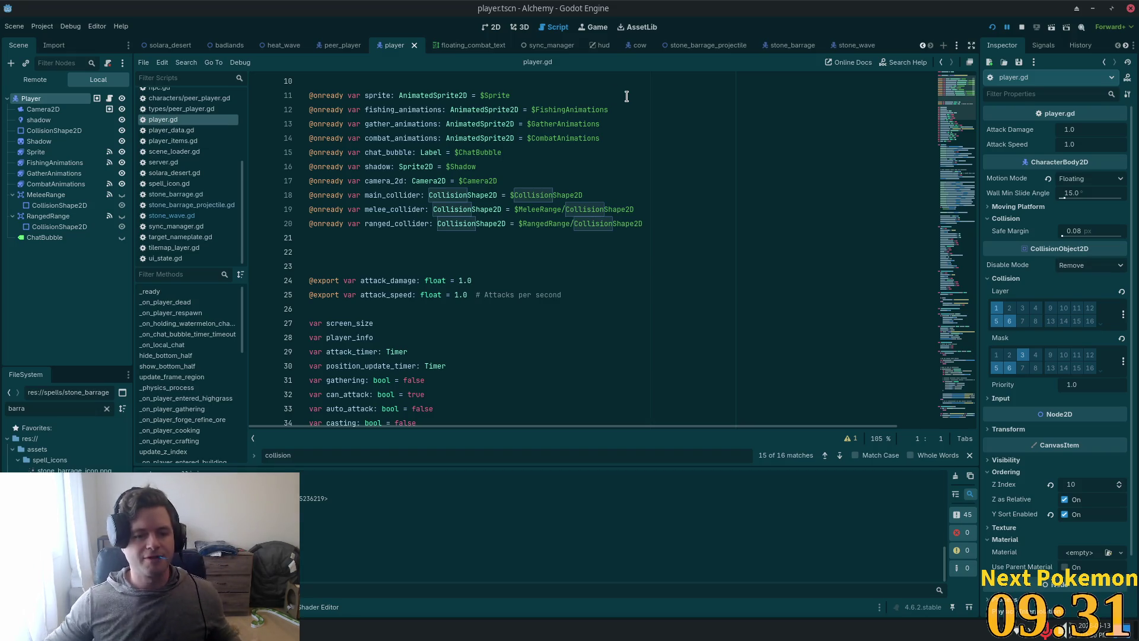
click(348, 263)
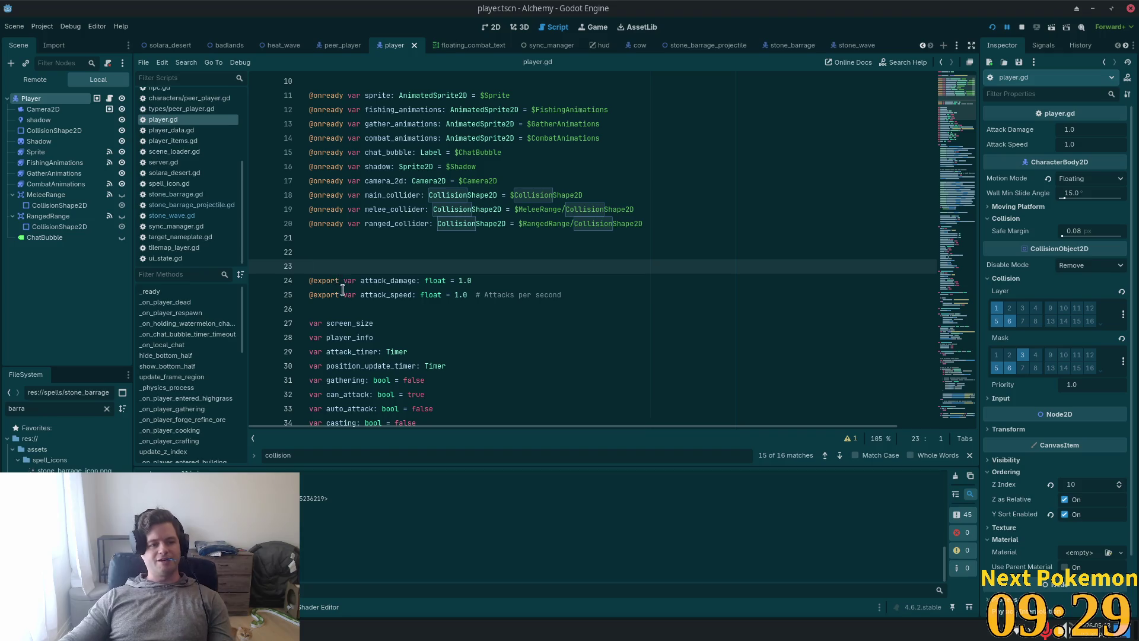
key(BackSpace)
key(BackSpace)
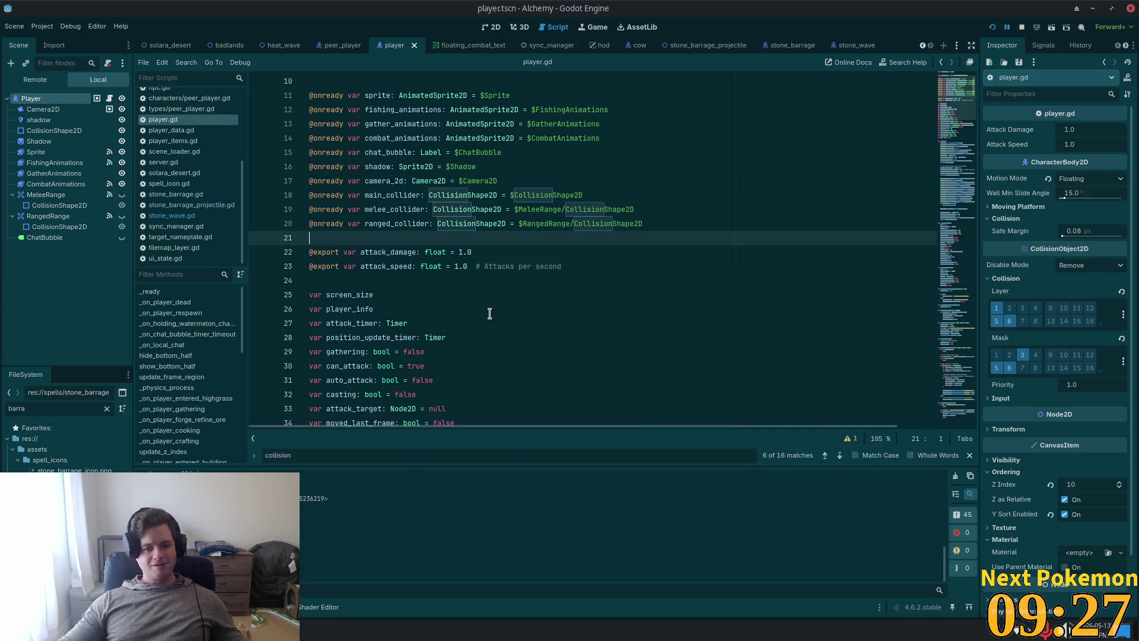
Step: Scroll through player.gd to review the collider declarations and exported attack settings
scroll(447, 279, down, 3)
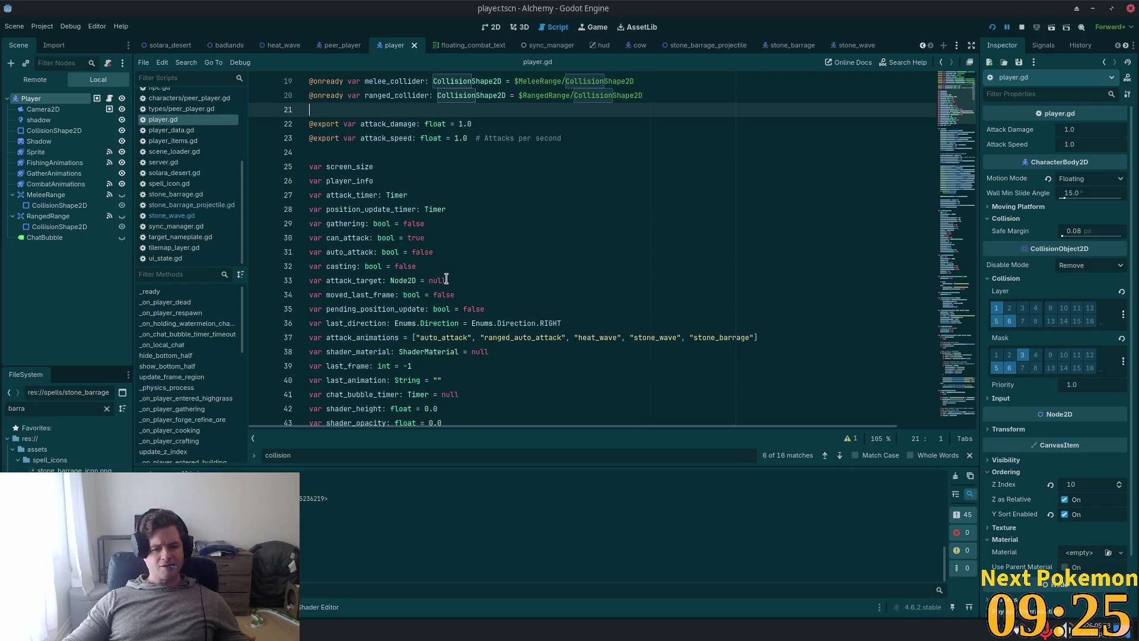
scroll(430, 293, down, 3)
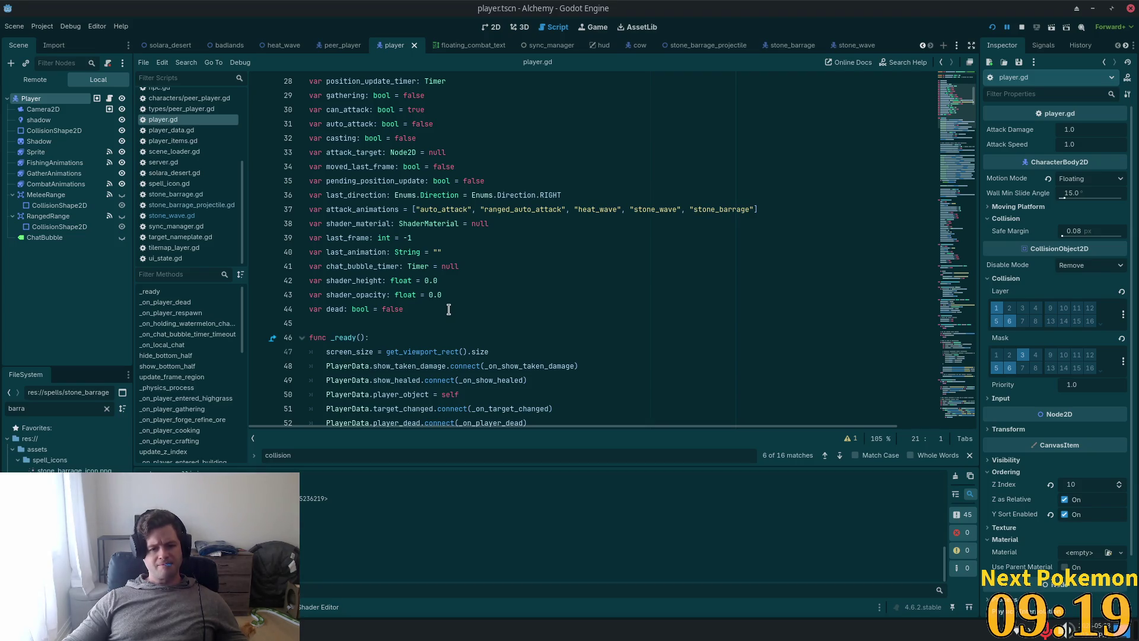
scroll(444, 310, up, 2)
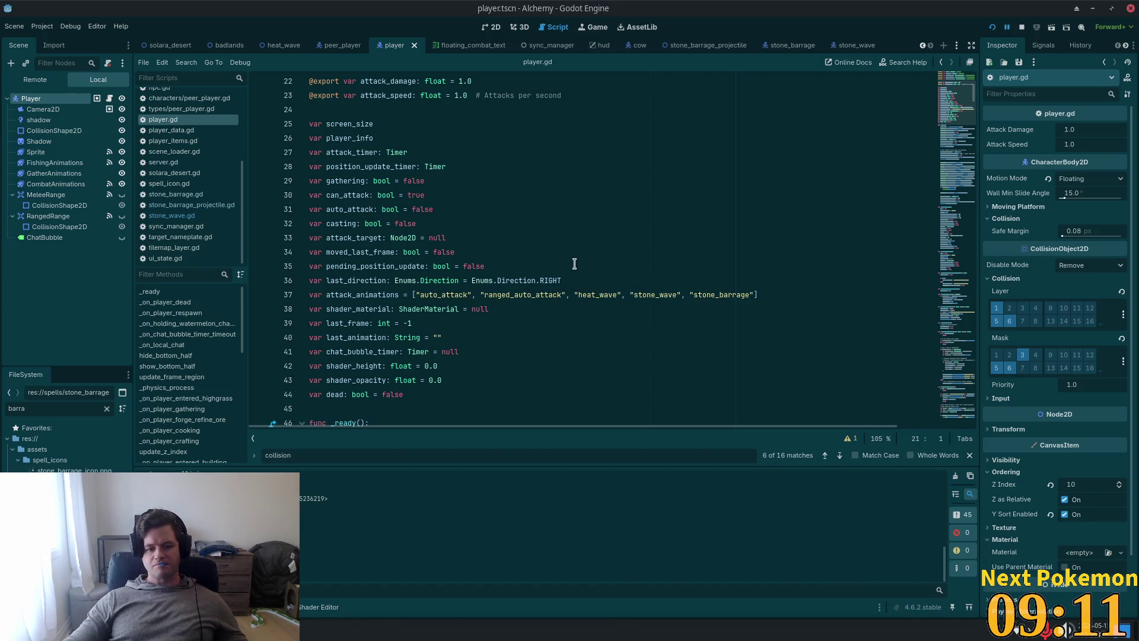
scroll(574, 264, down, 2)
scroll(551, 116, up, 9)
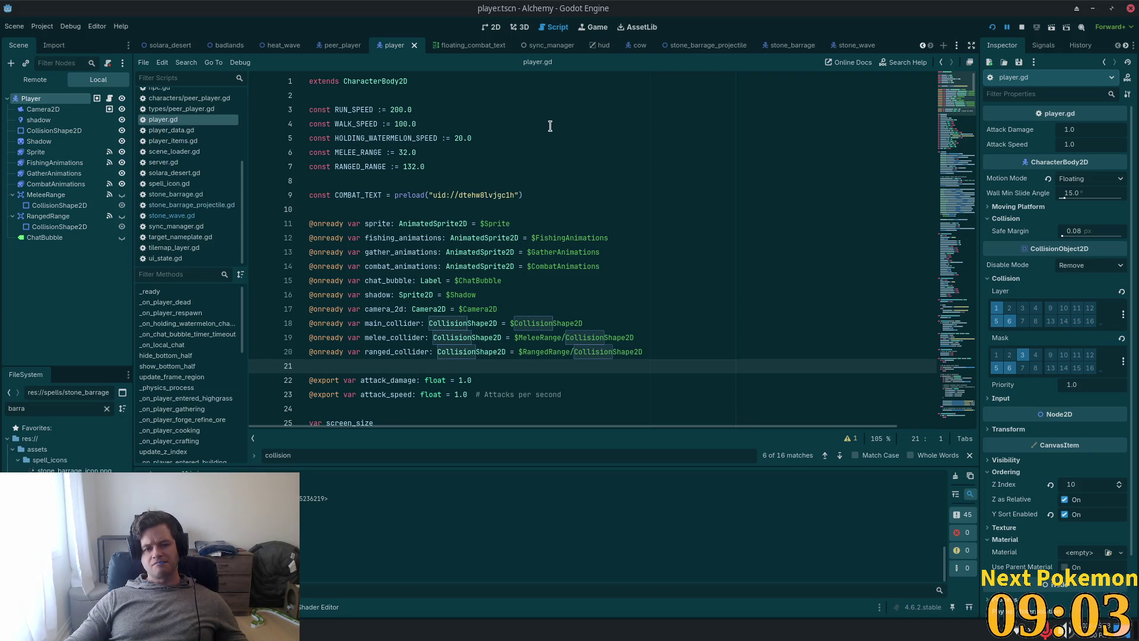
scroll(552, 148, down, 3)
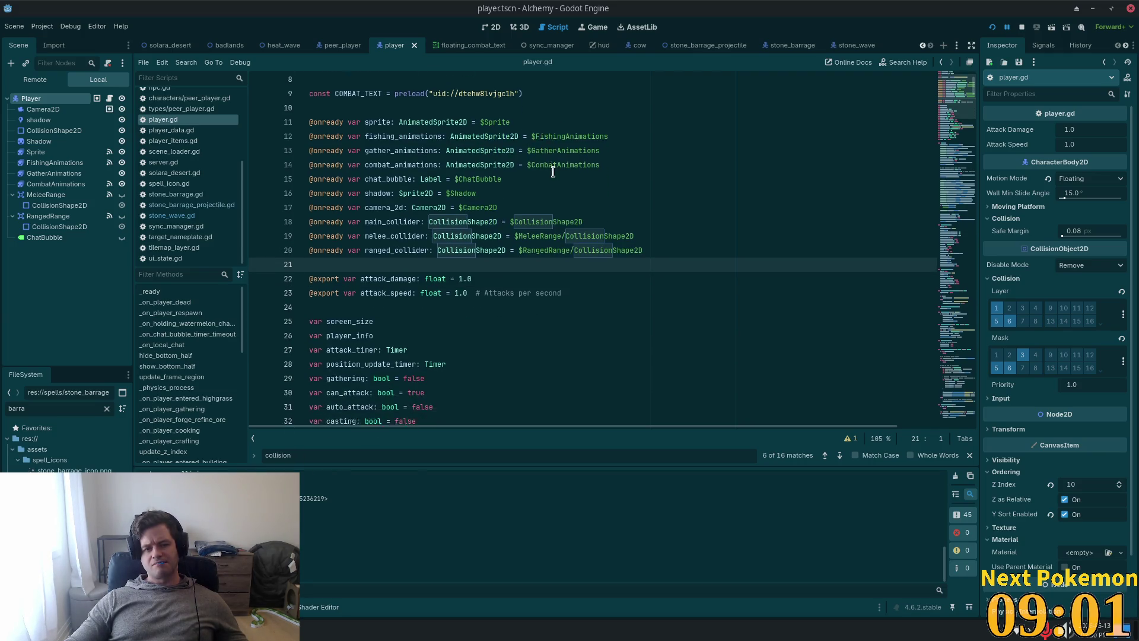
scroll(553, 172, down, 5)
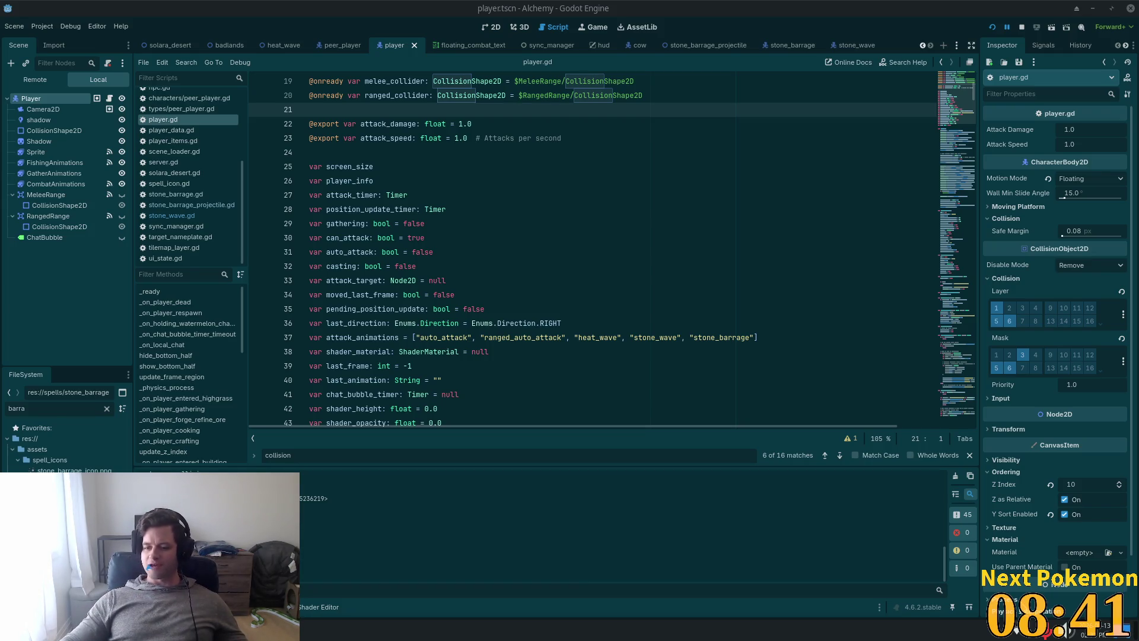
Step: Check the system volume and network connections in the taskbar
click(1066, 630)
click(1066, 630)
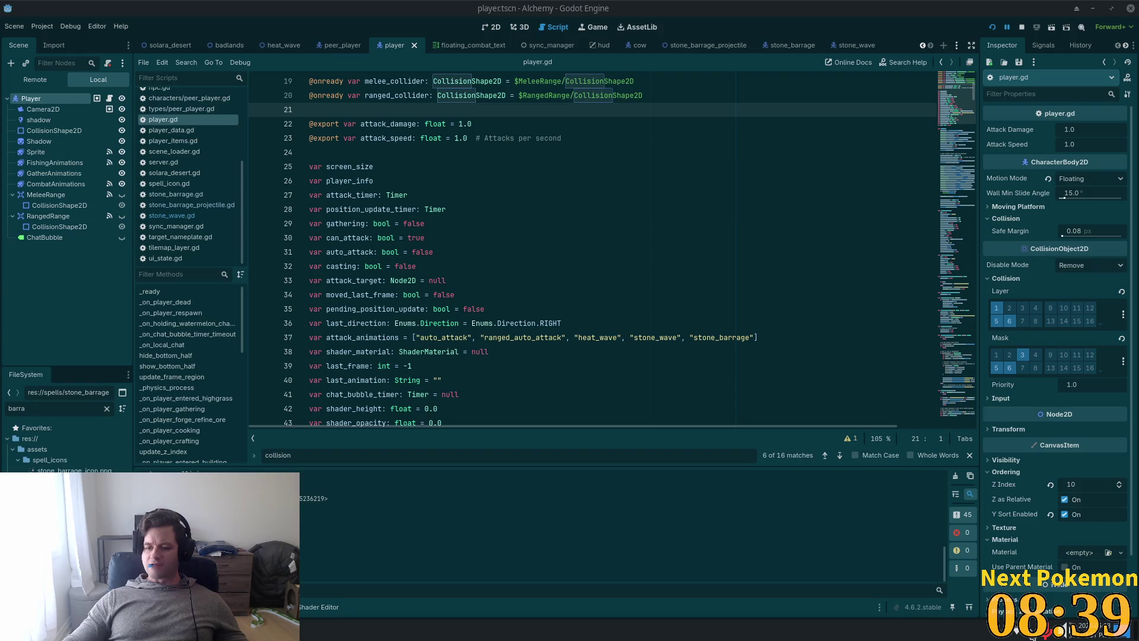
click(1019, 633)
click(1018, 632)
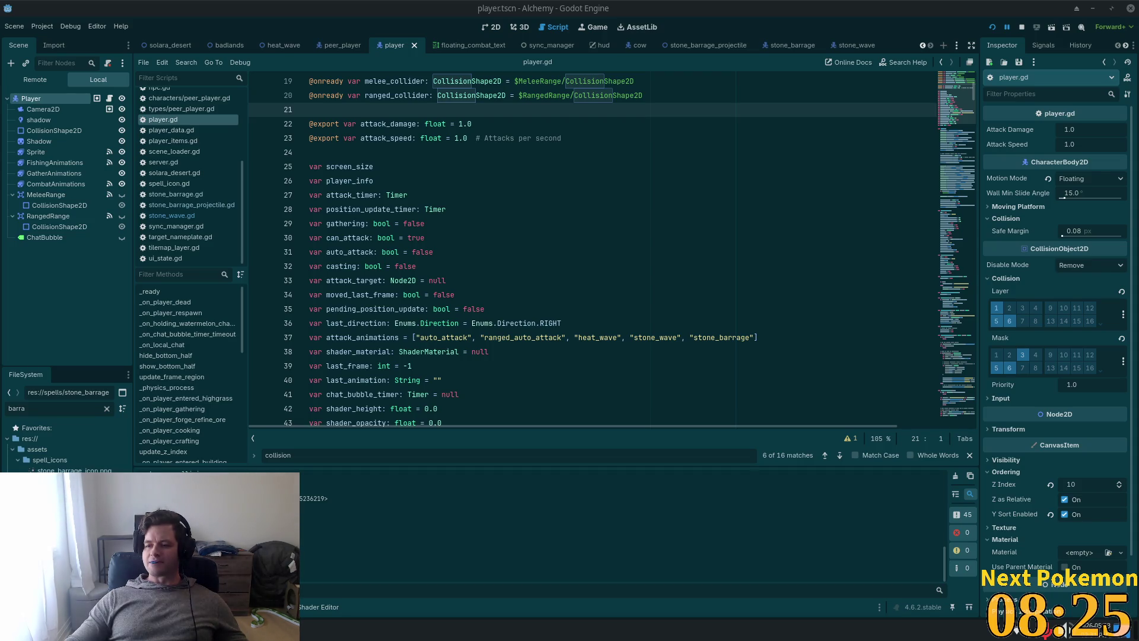
Step: Place the caret at the end of line 30 and scroll down through player.gd
click(597, 242)
scroll(596, 243, down, 8)
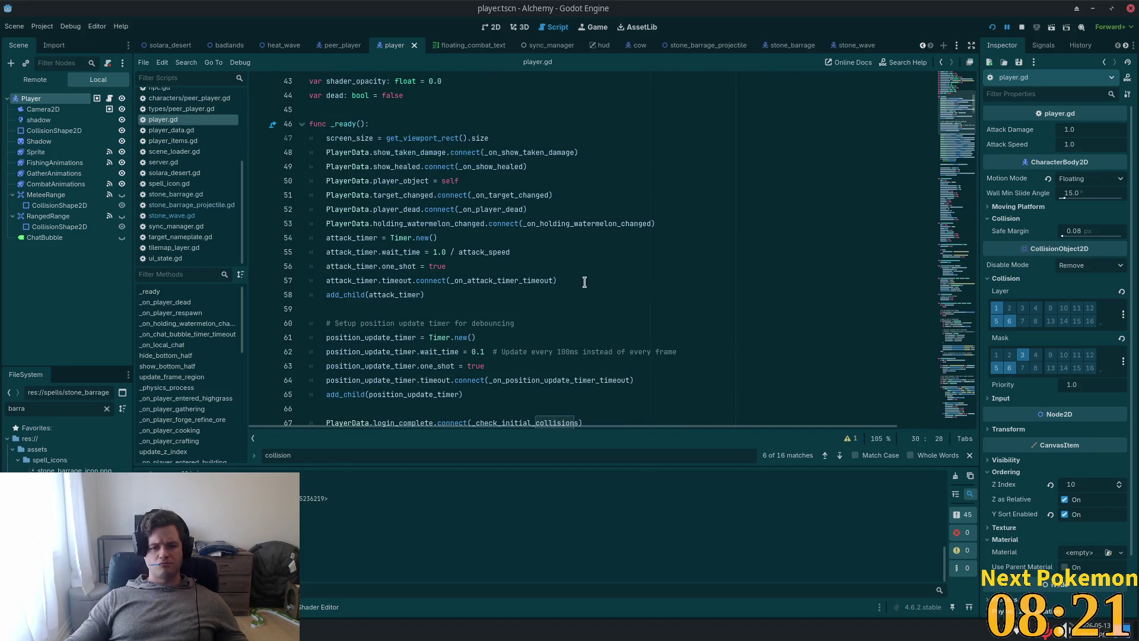
scroll(584, 282, down, 3)
drag(952, 213, 955, 406)
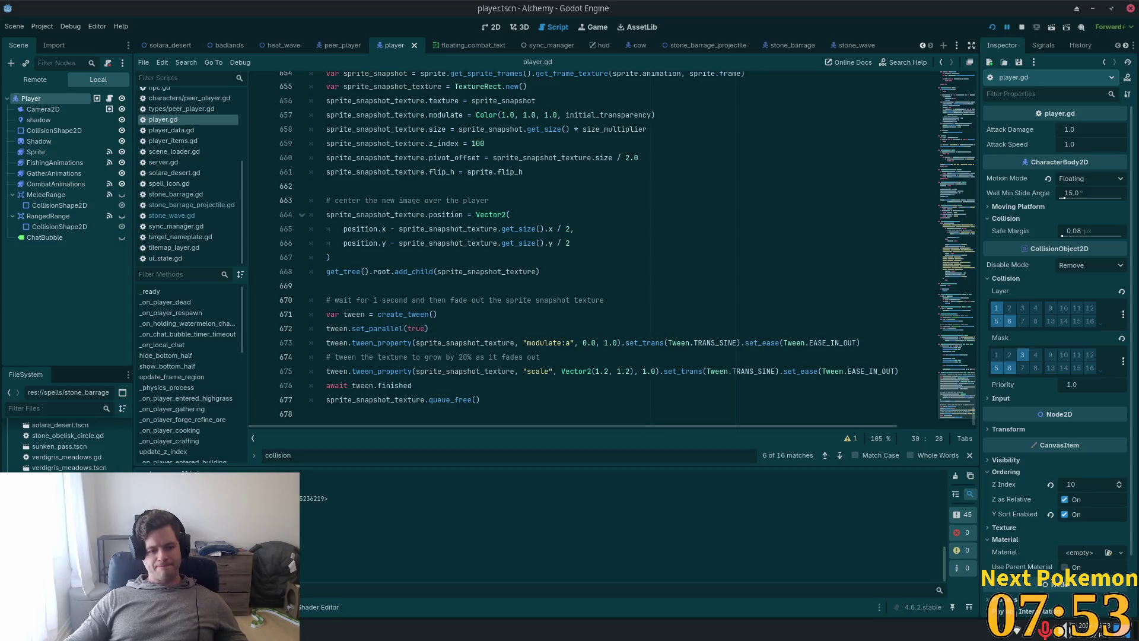
Step: Clear the 'barra' FileSystem filter and scroll through the full project file list
click(107, 408)
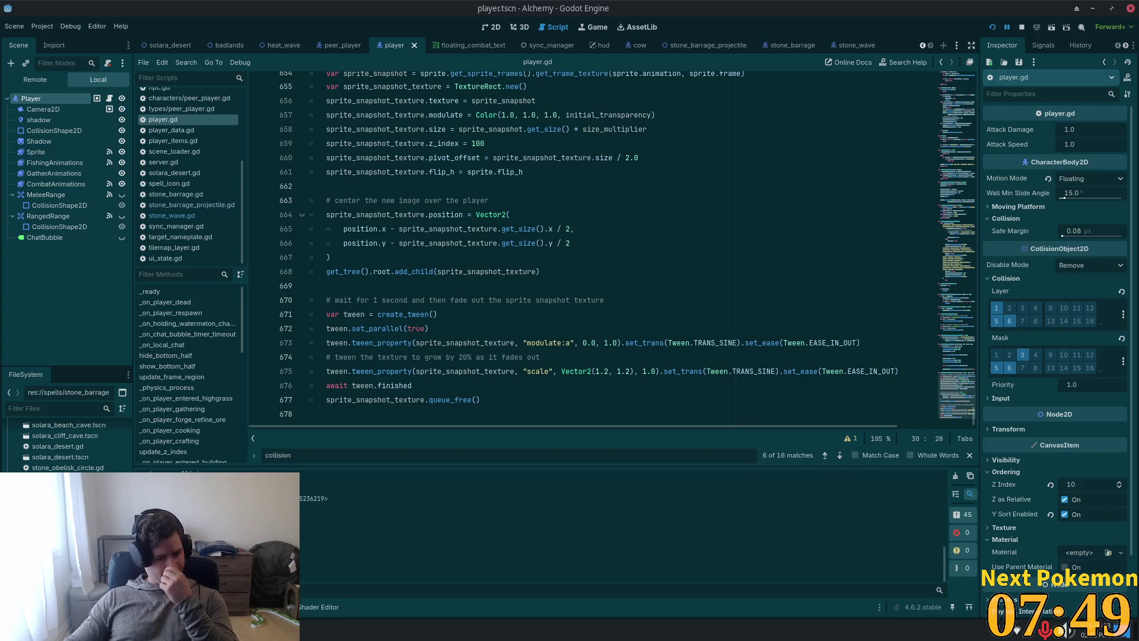
scroll(66, 445, up, 3)
scroll(65, 442, down, 1)
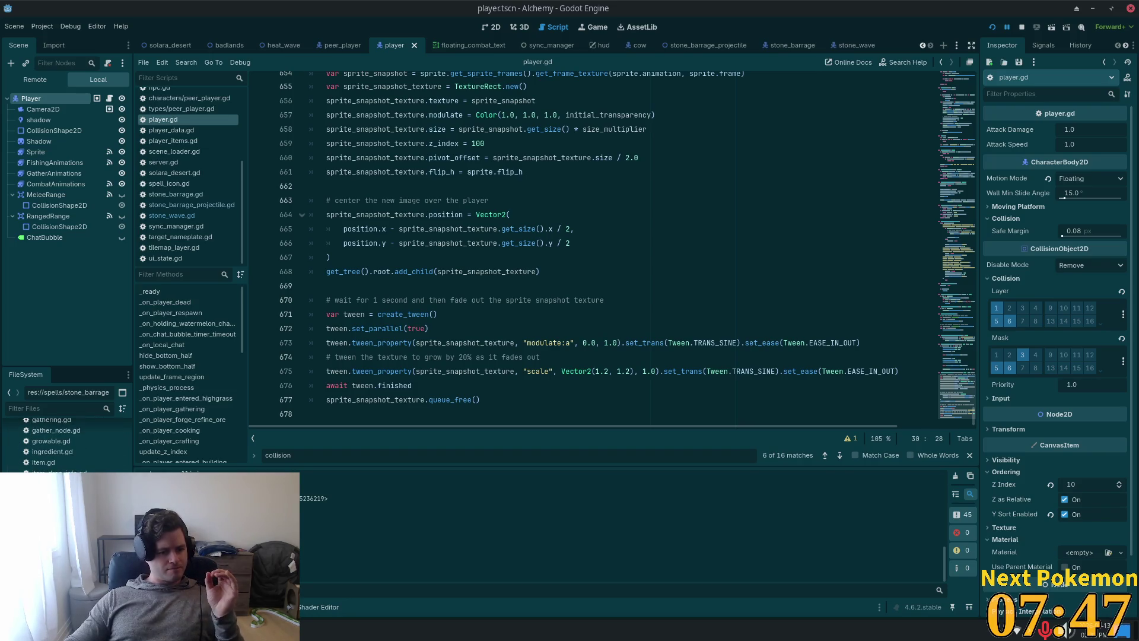
scroll(65, 442, down, 1)
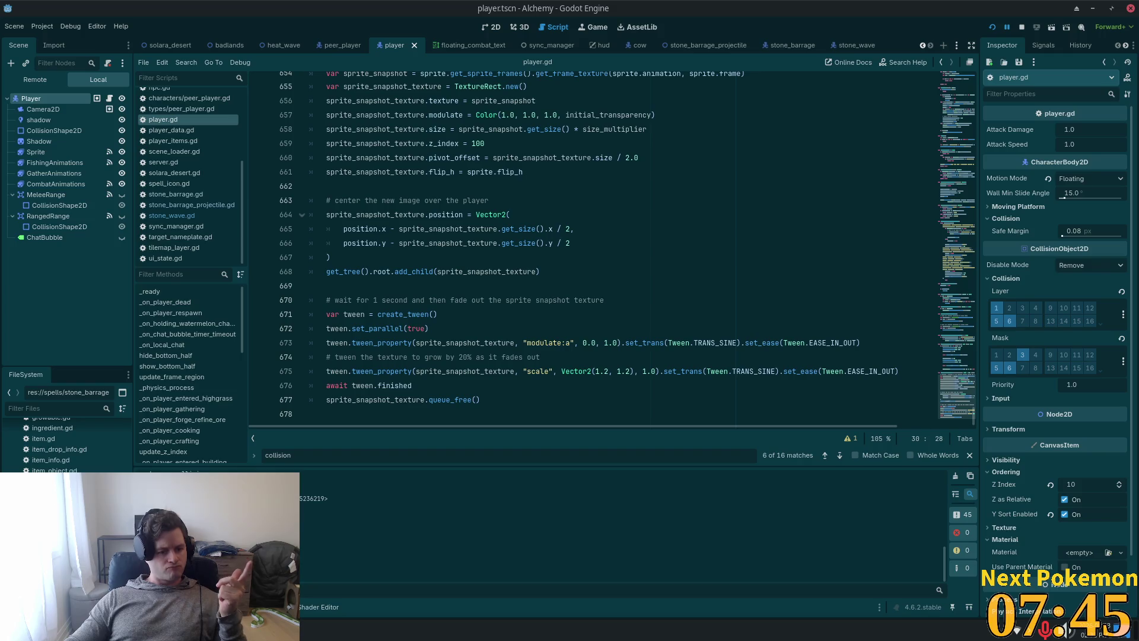
scroll(65, 442, down, 5)
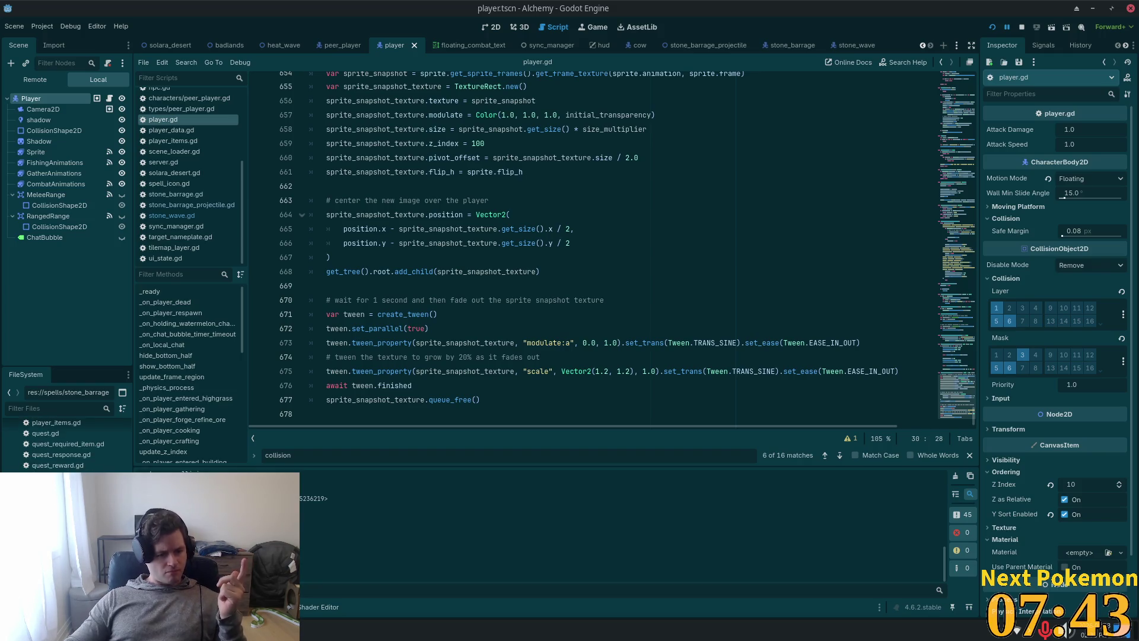
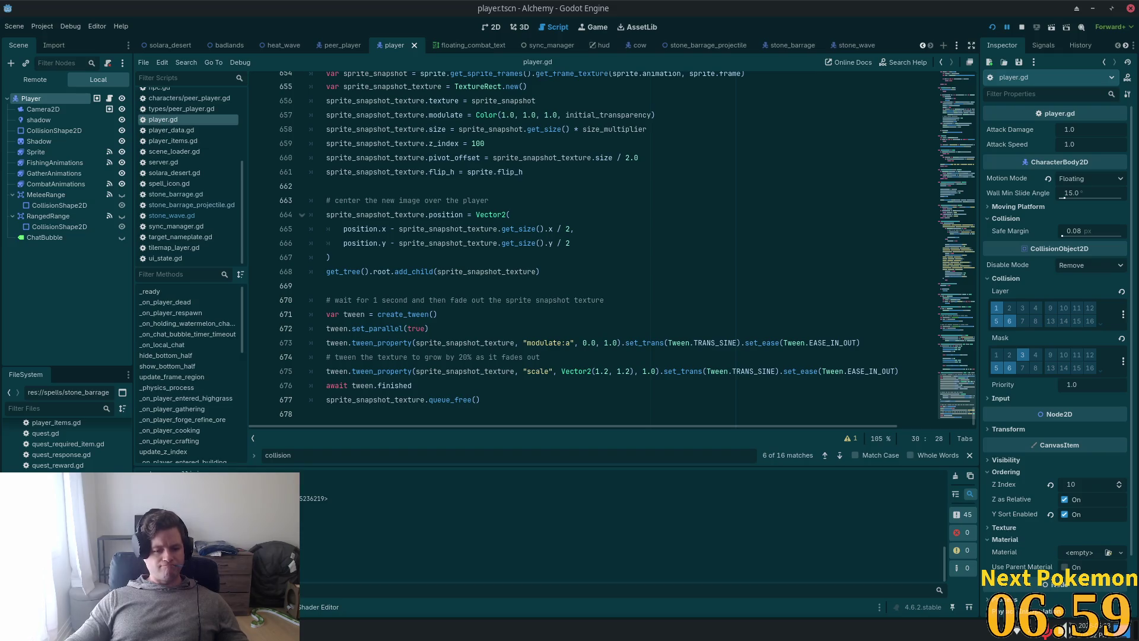
Step: Create a new script res://types/player.gd from the types folder's context menu
scroll(65, 445, up, 5)
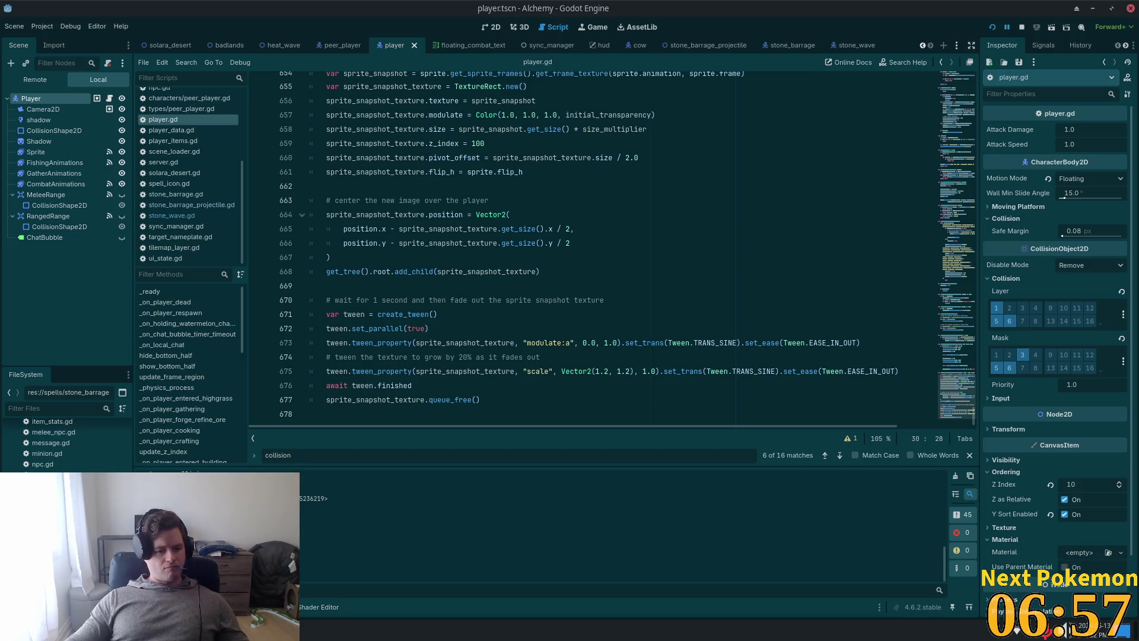
scroll(65, 445, up, 4)
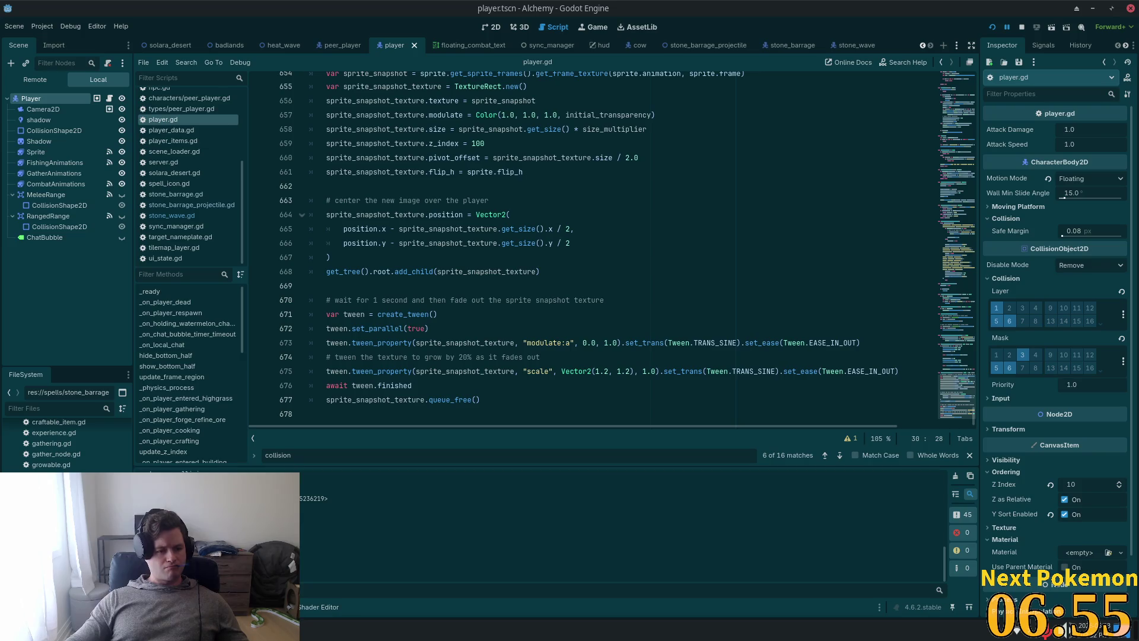
scroll(41, 451, down, 10)
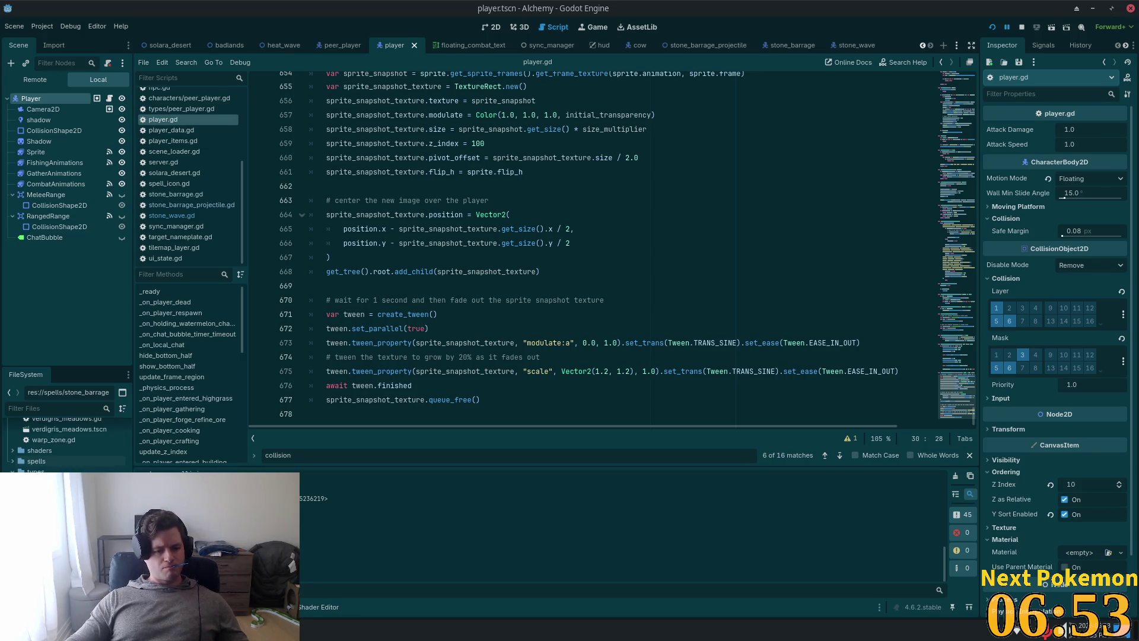
right_click(36, 471)
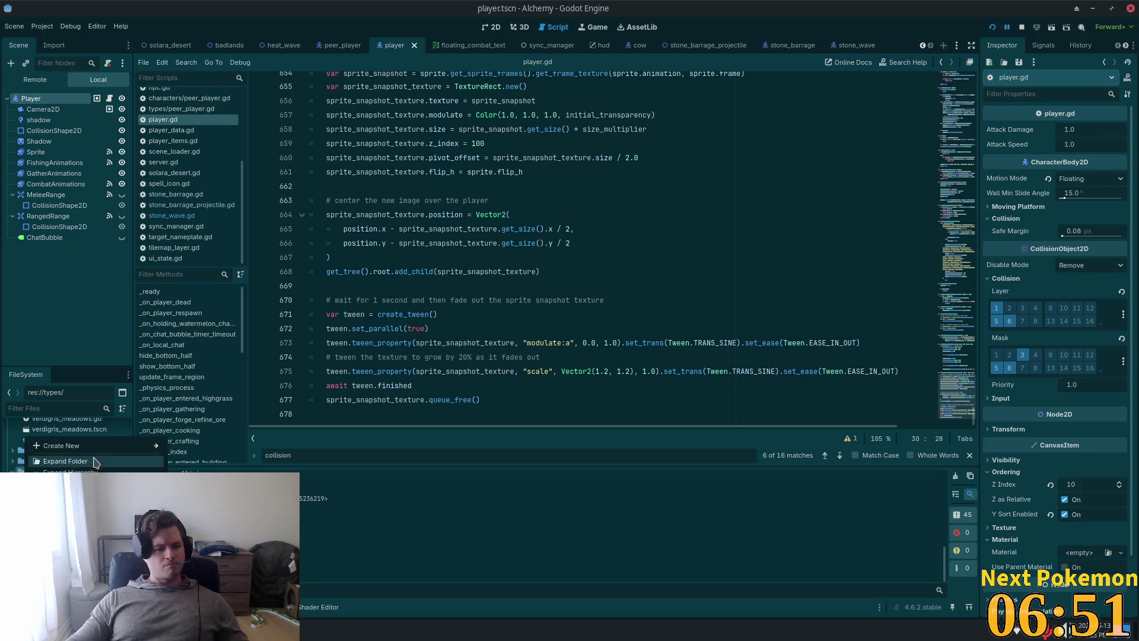
mouse_move(95, 446)
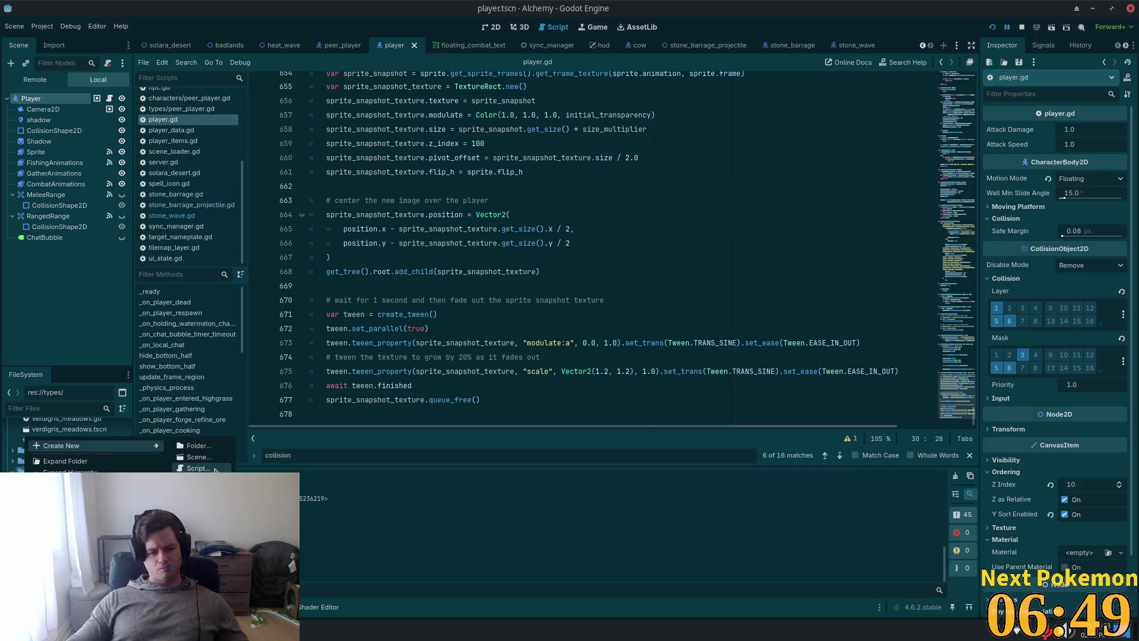
click(198, 469)
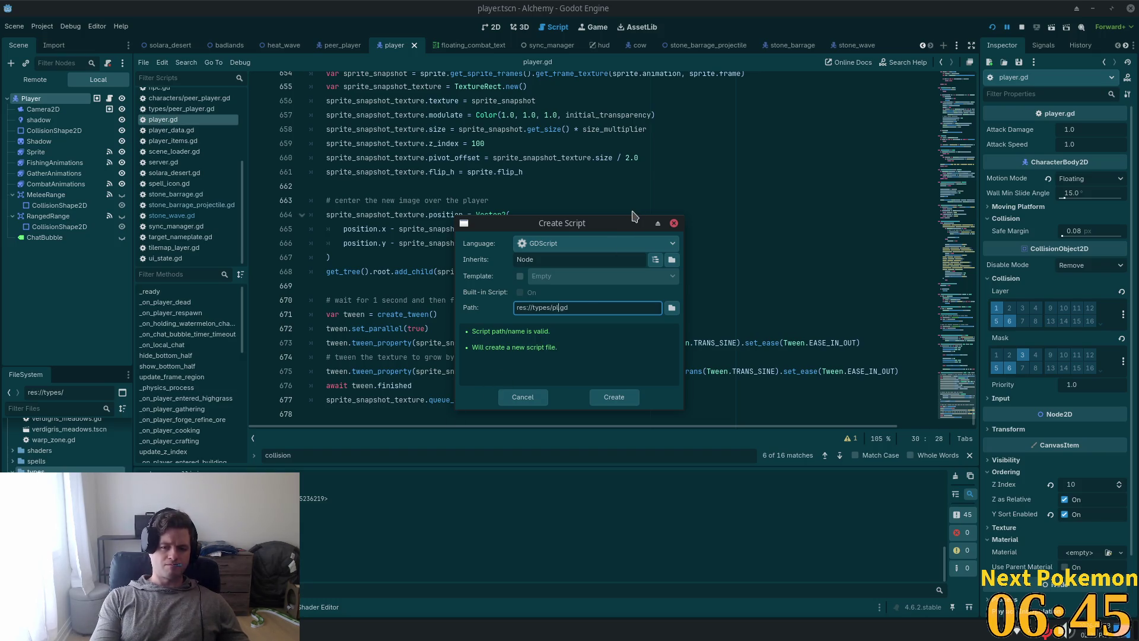
text(ayer)
key(Return)
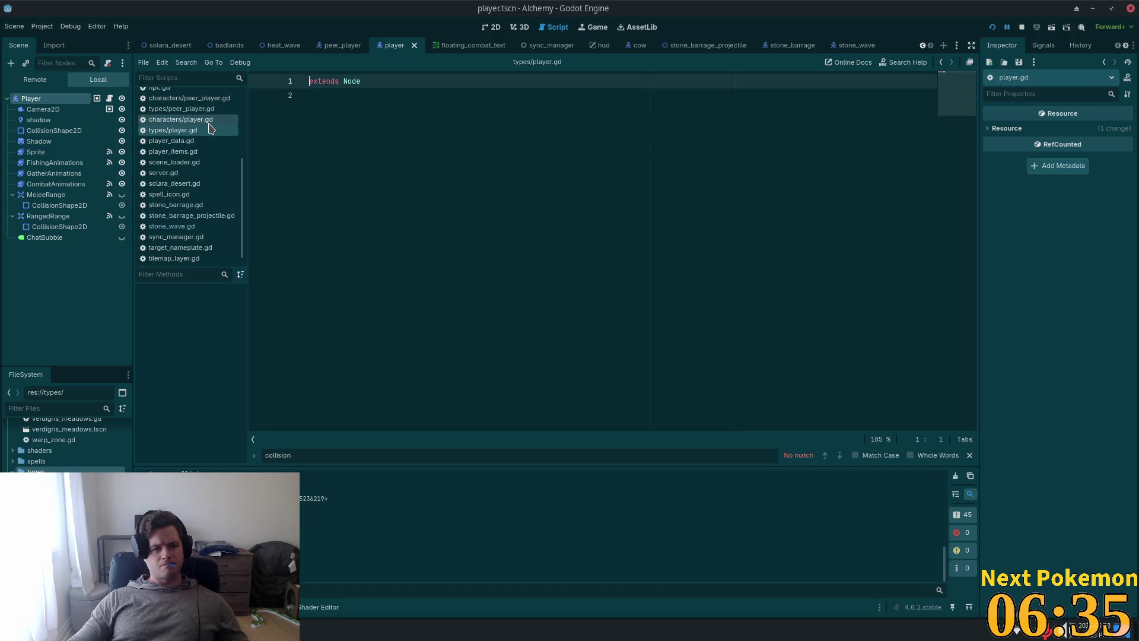
Step: Copy the full characters/player.gd code into the new types/player.gd script
click(210, 120)
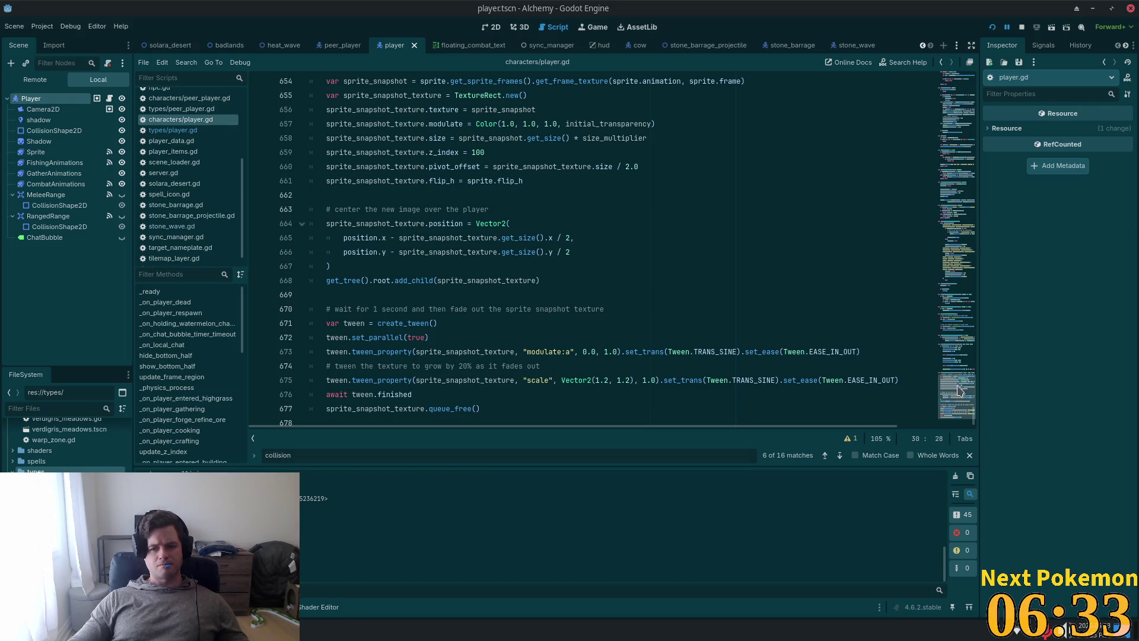
drag(962, 392, 951, 5)
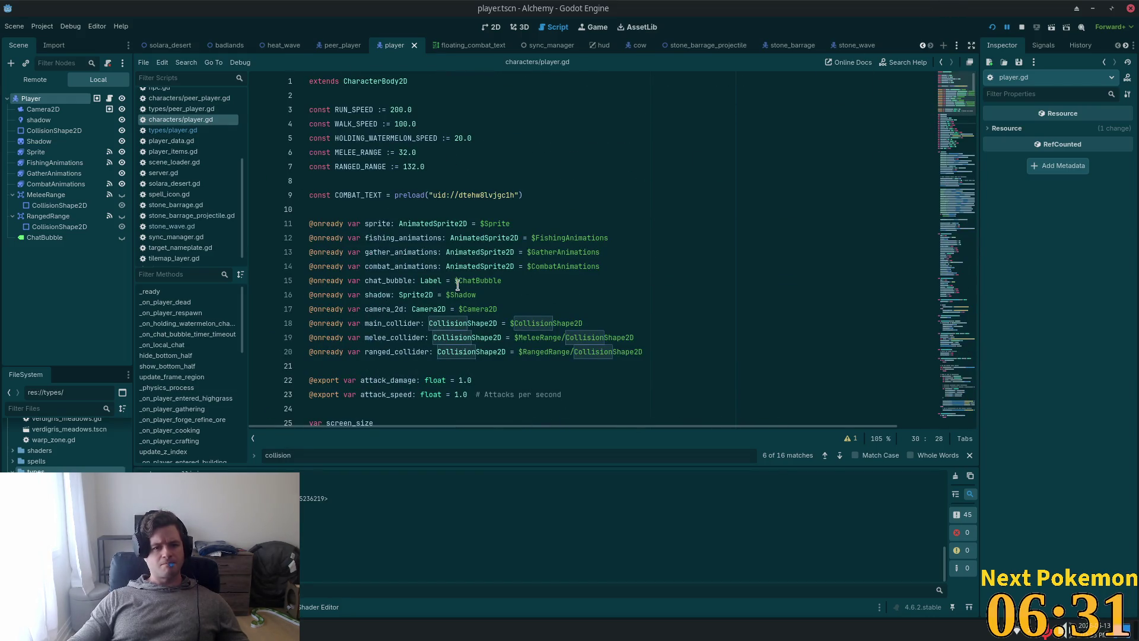
double_click(383, 82)
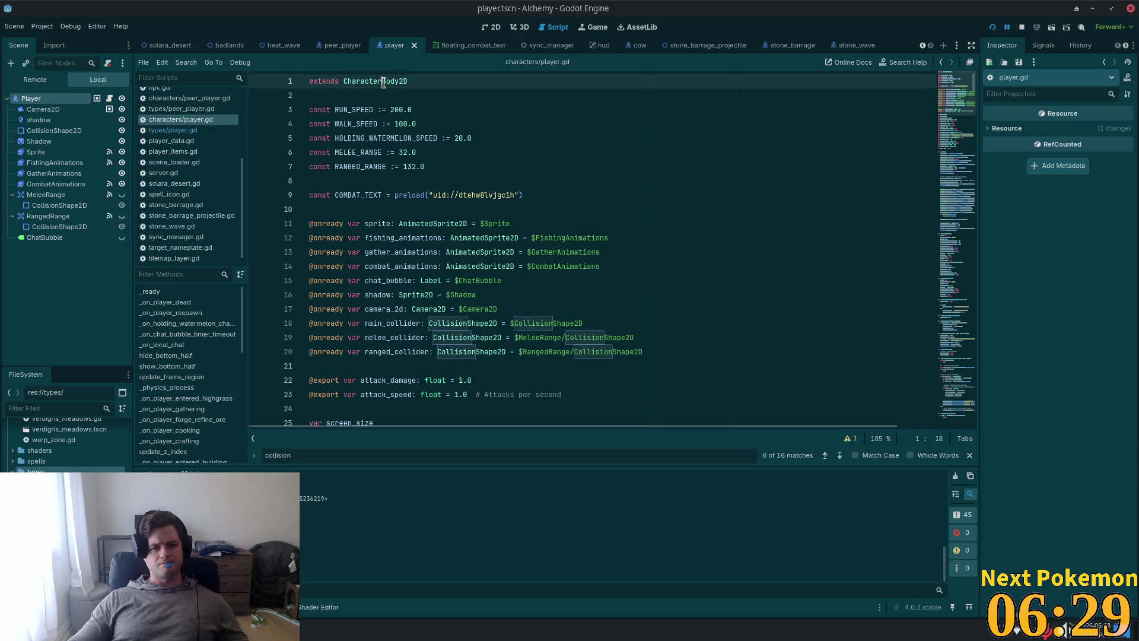
click(196, 130)
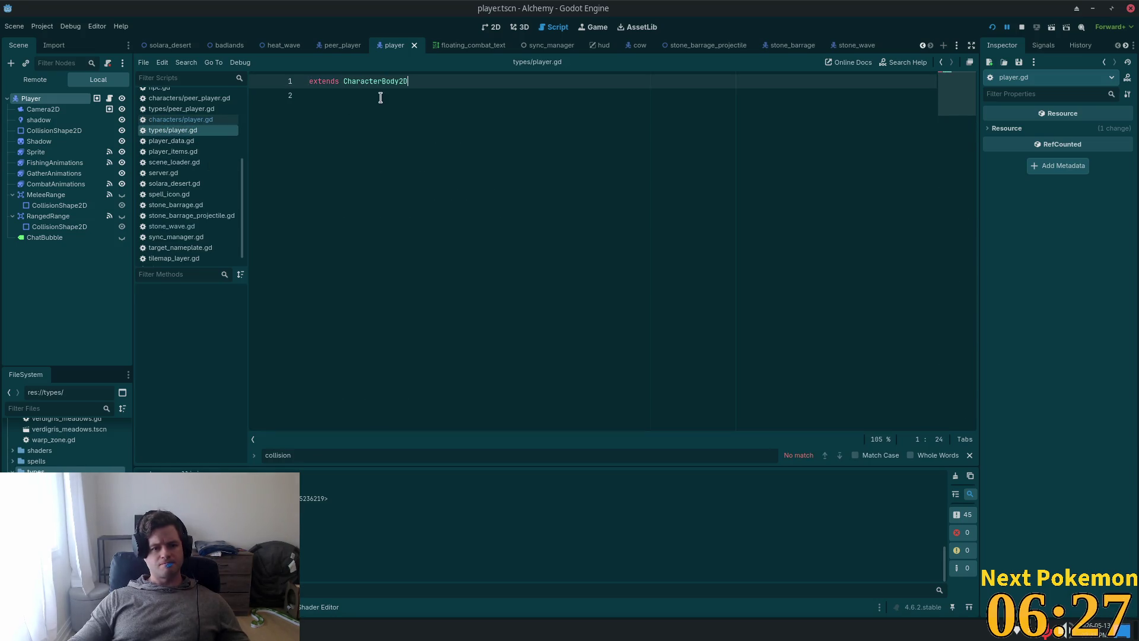
key(Return)
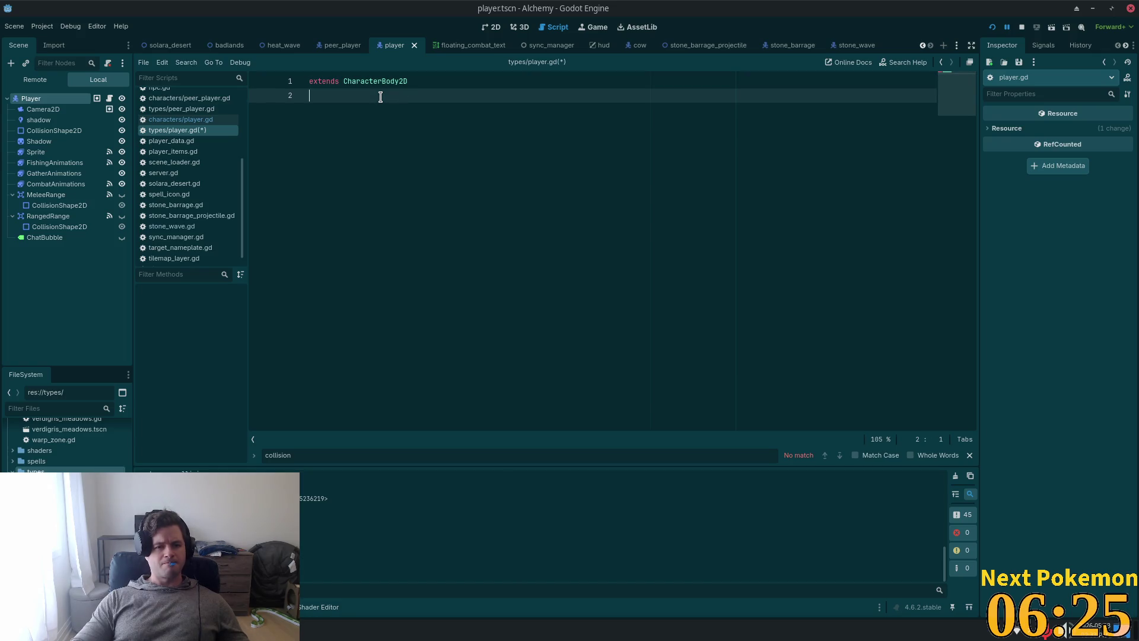
click(172, 121)
key(ctrl+a)
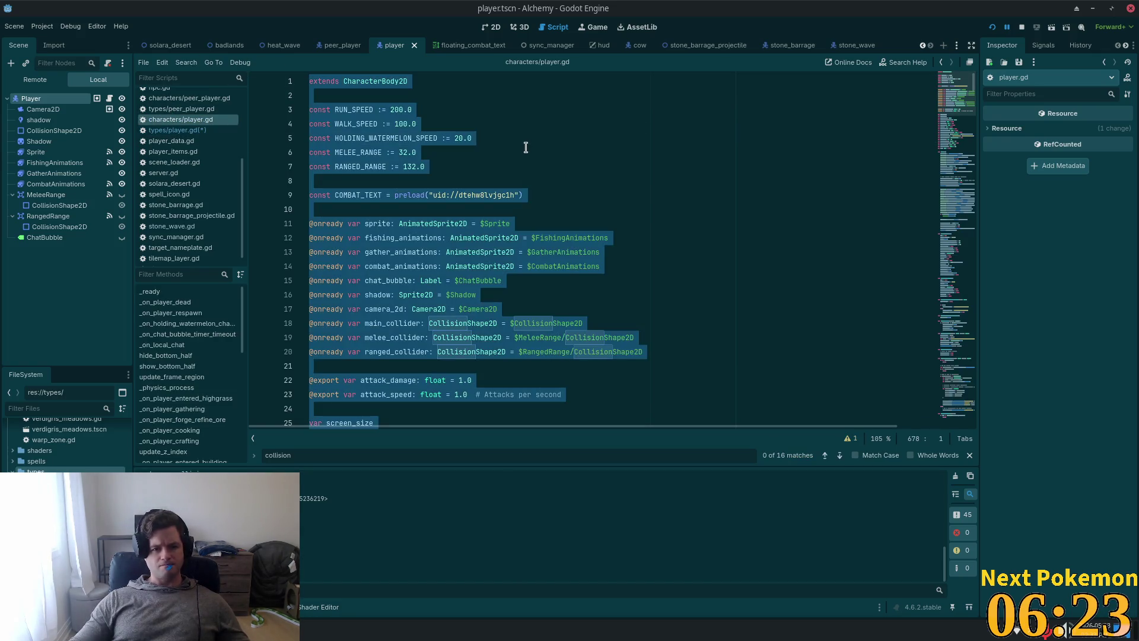
click(165, 130)
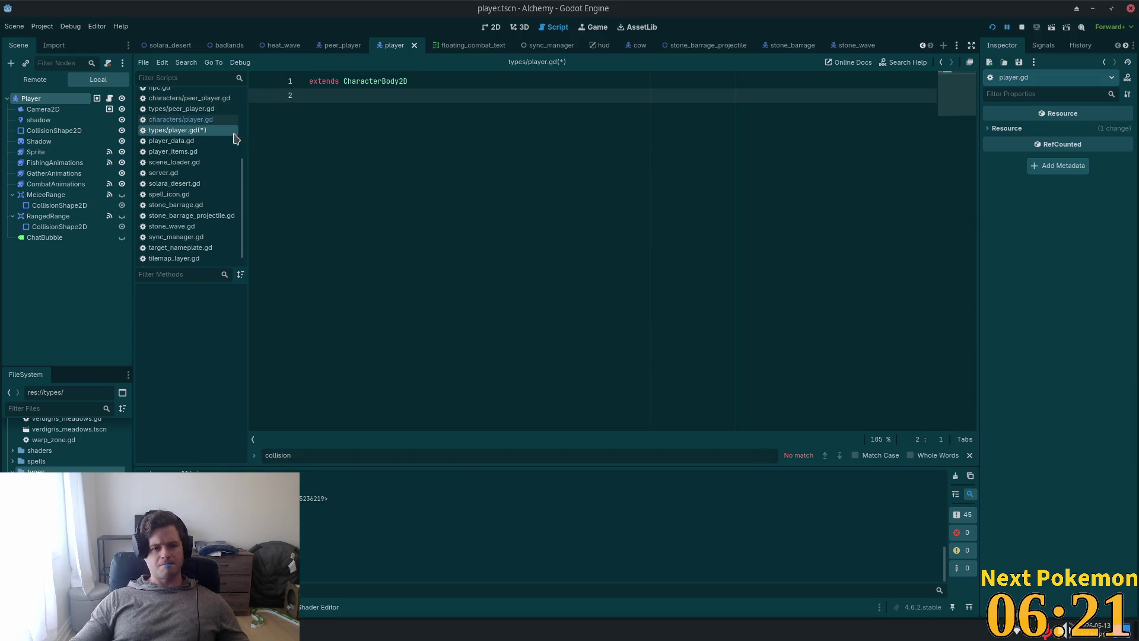
key(ctrl+v)
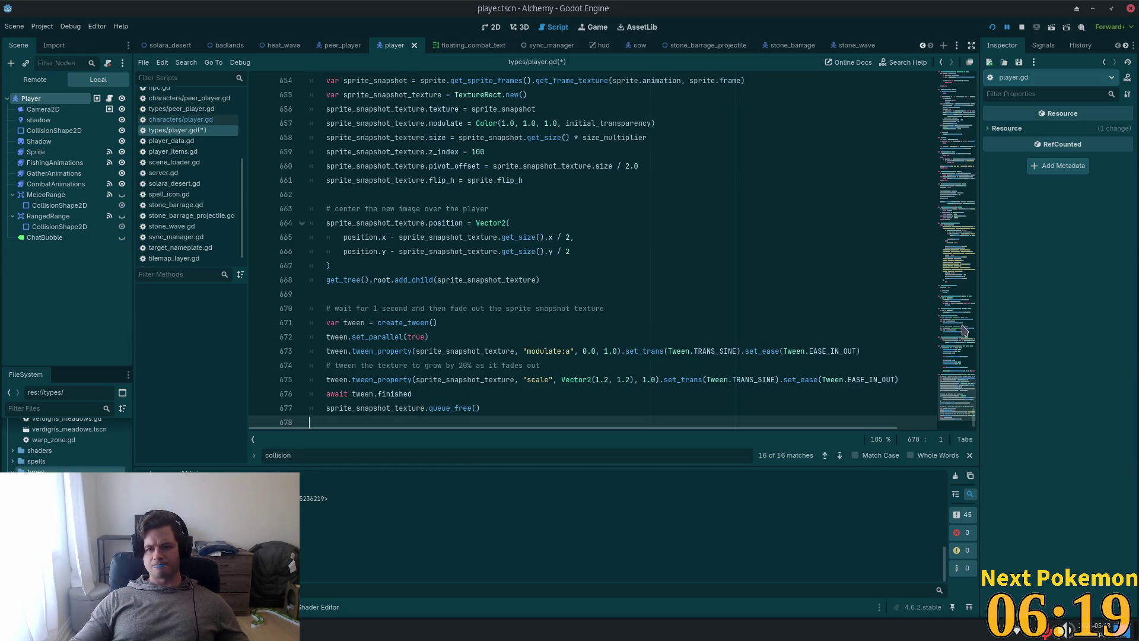
drag(963, 330, 961, 74)
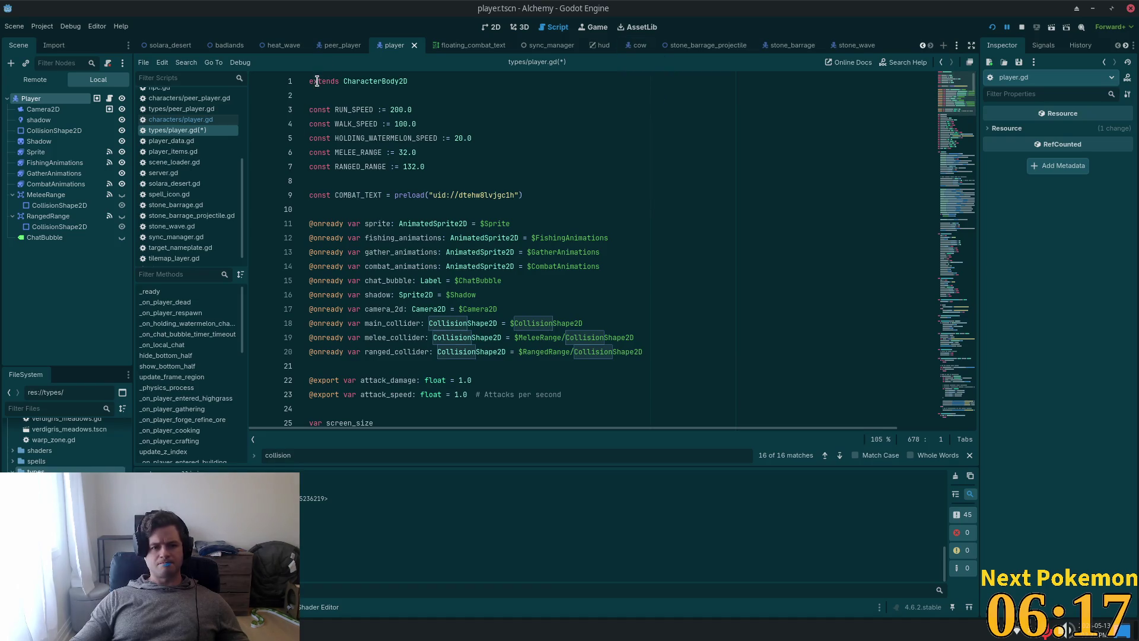
Step: Add 'class_name Player' as the first line of types/player.gd
click(326, 81)
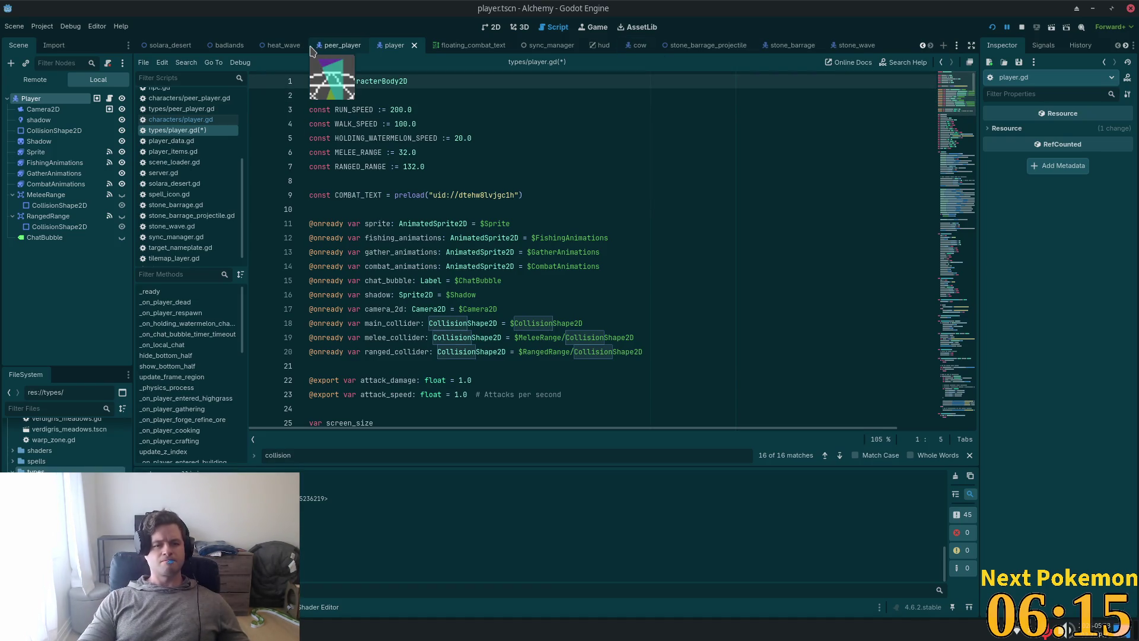
key(Home)
key(Return)
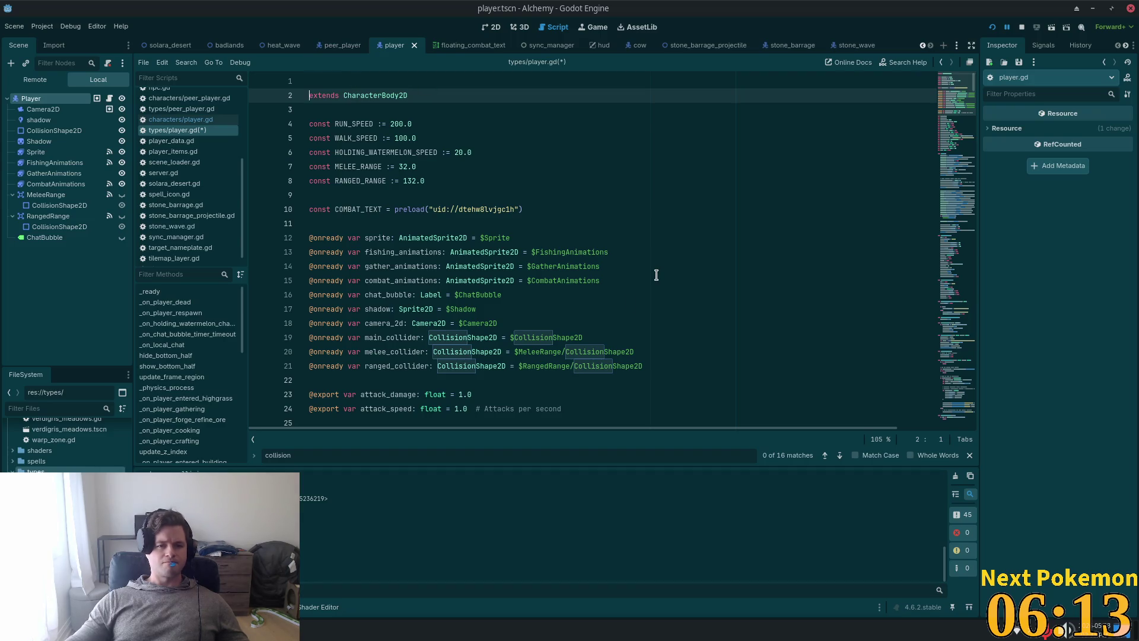
key(Up)
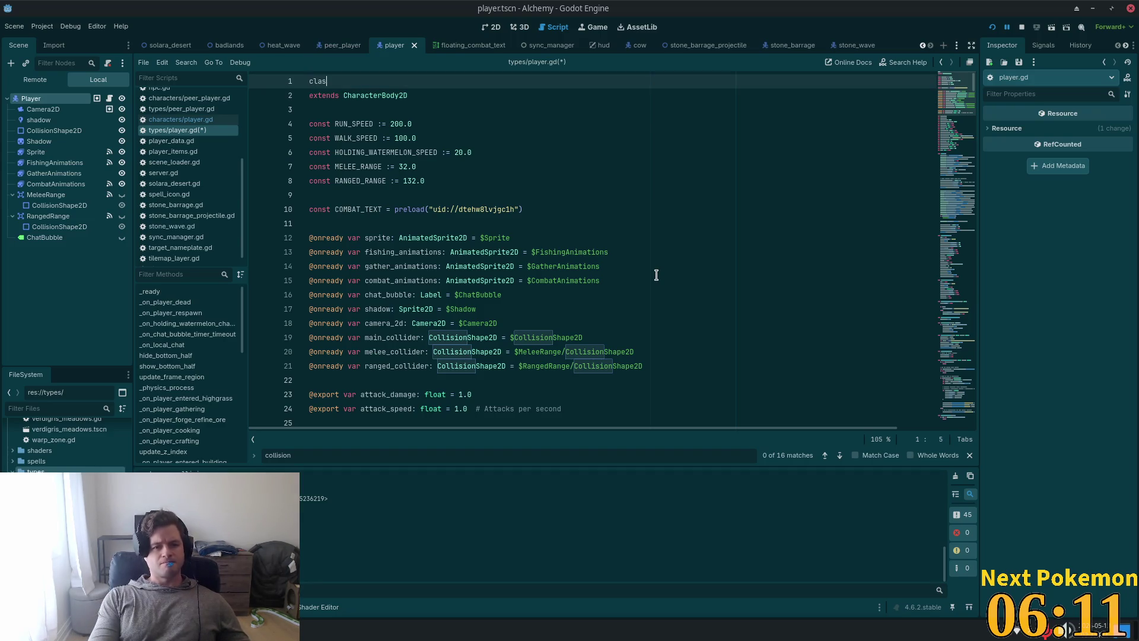
text(s)
key(Escape)
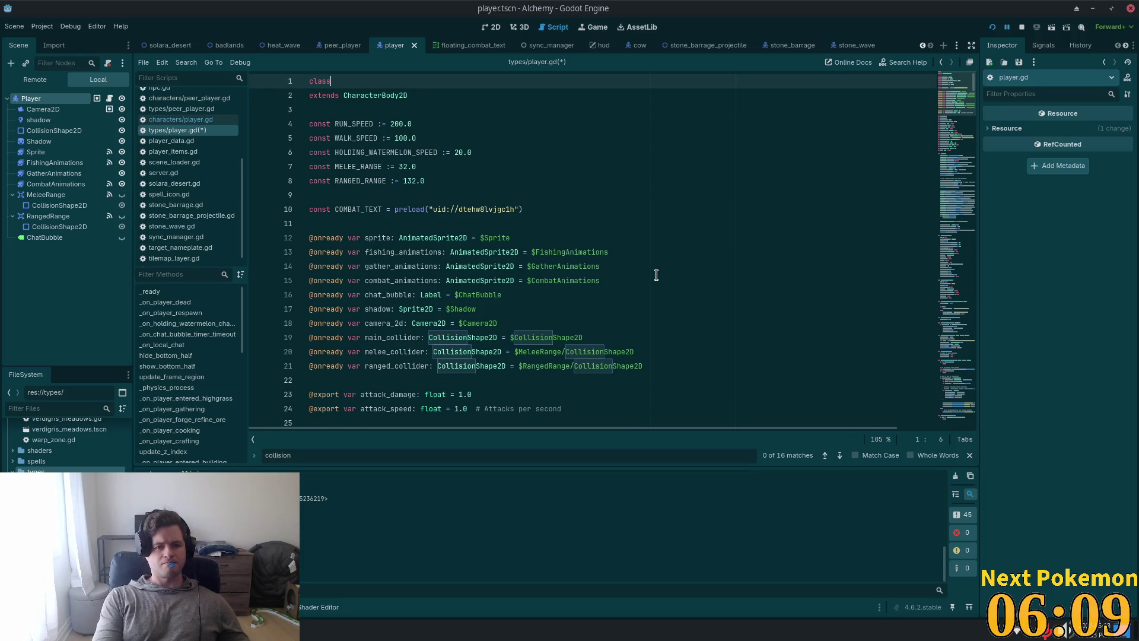
text(_name P)
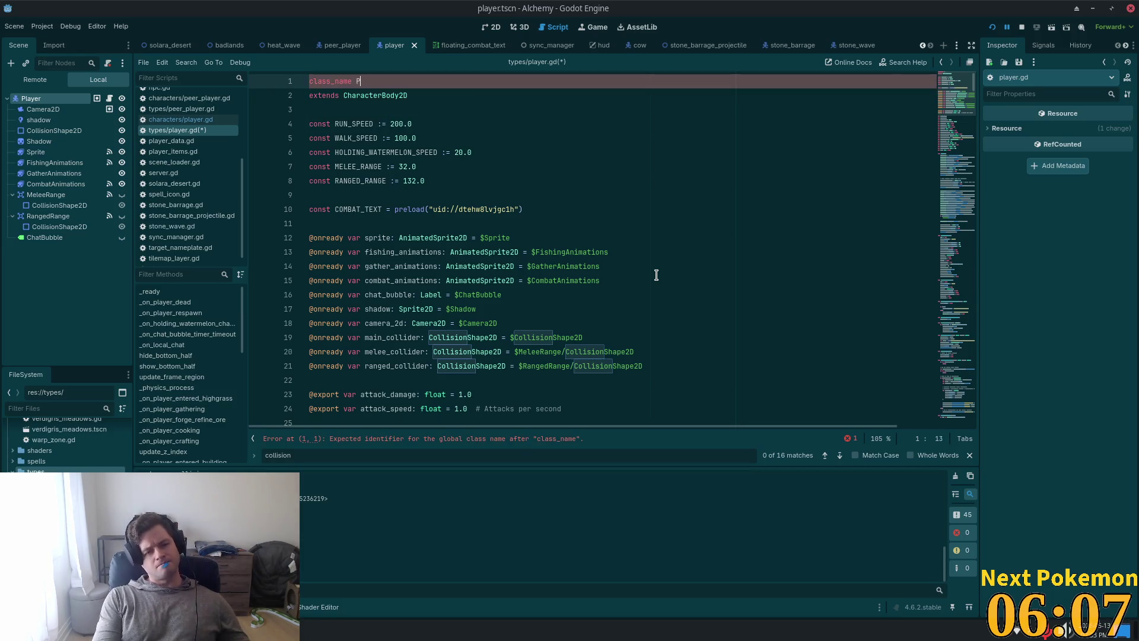
text(layer)
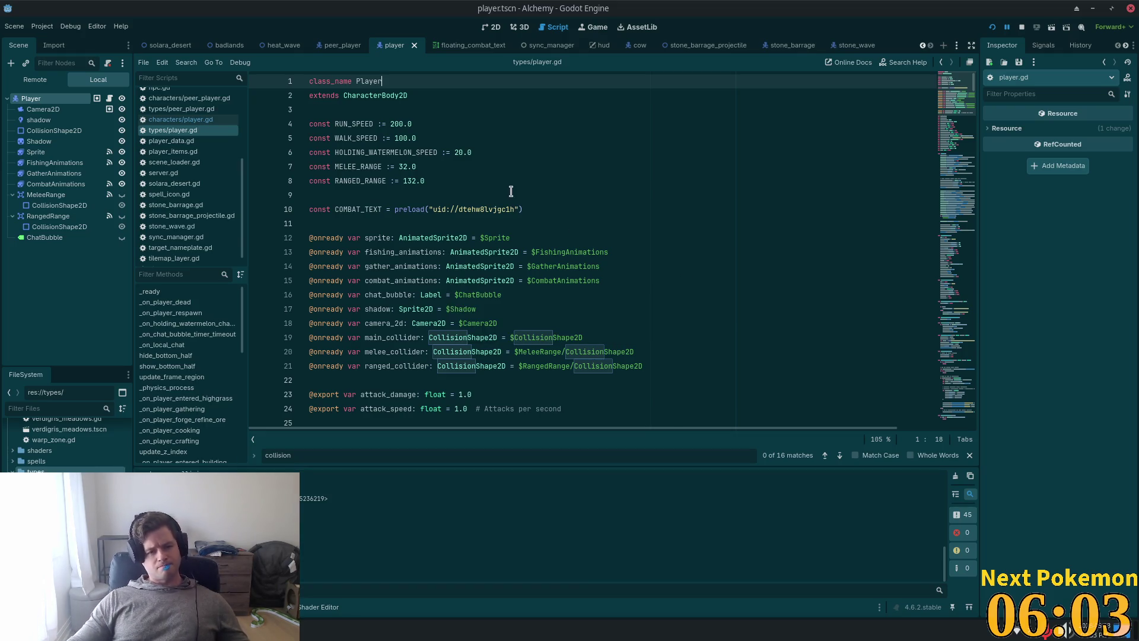
click(181, 119)
Step: Replace characters/player.gd with 'extends Player' and a _ready() that begins a super. call
click(542, 140)
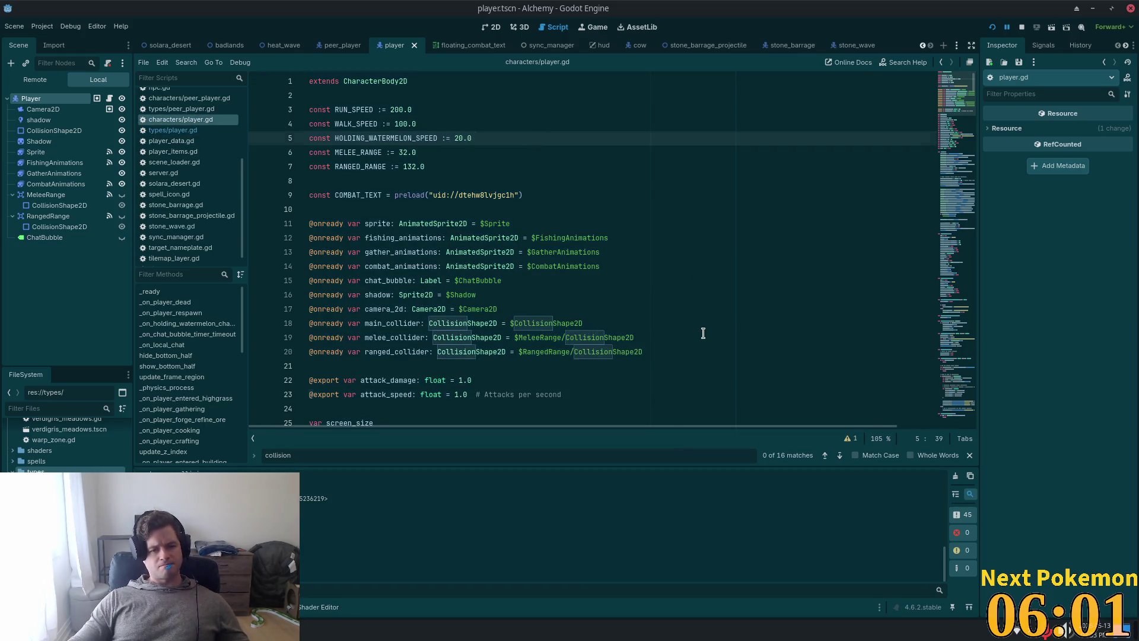
key(ctrl+a)
text(exten)
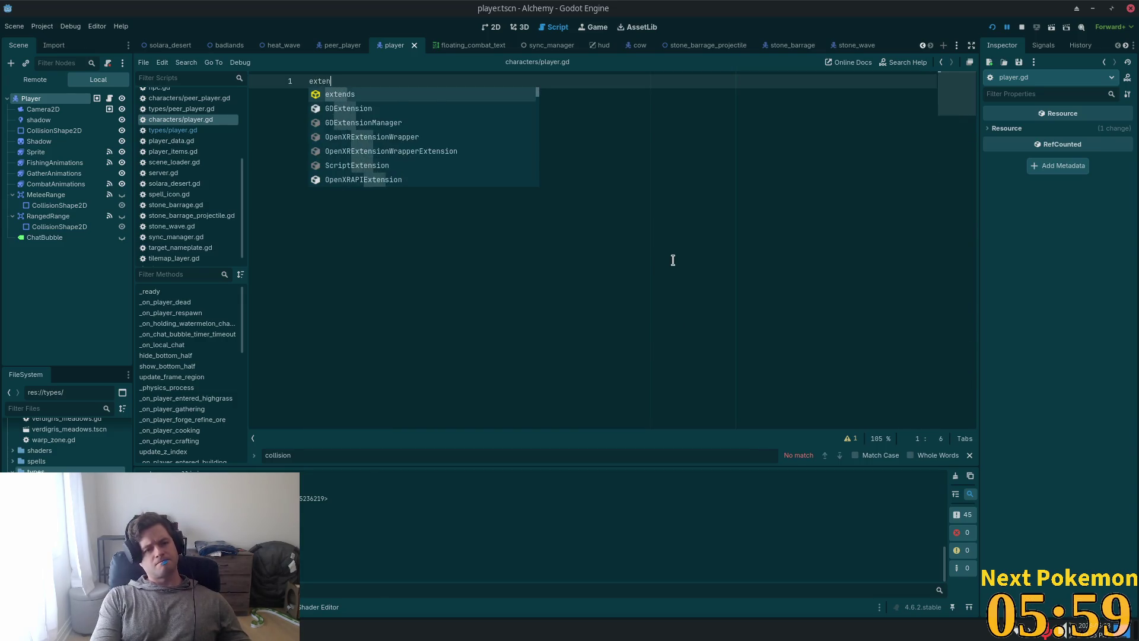
text(ds Player)
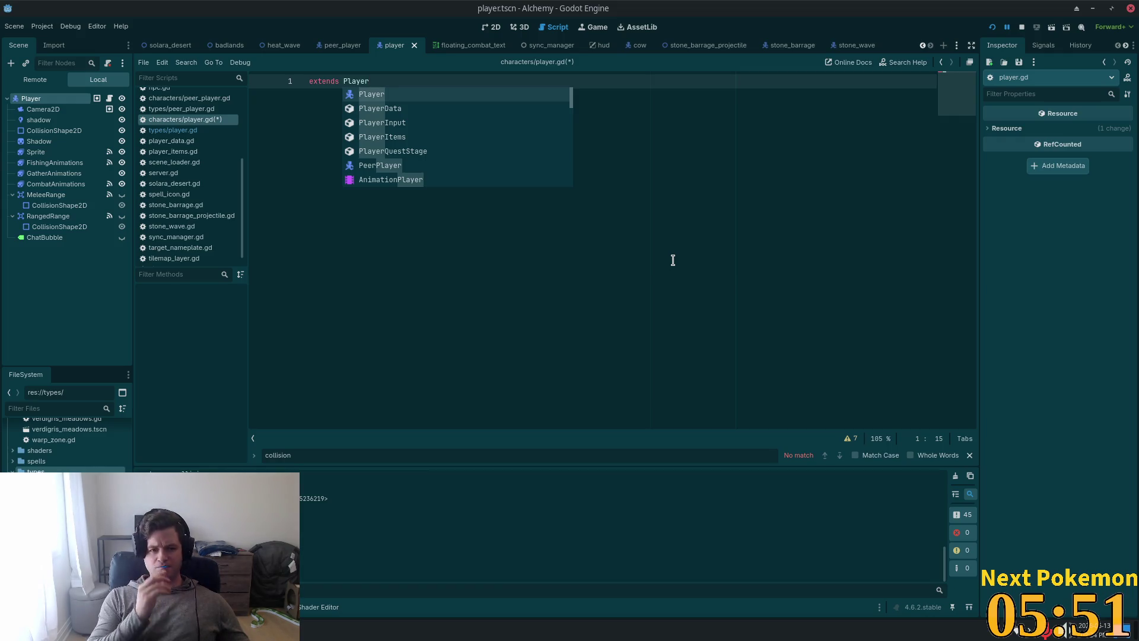
key(Return)
key(Return)
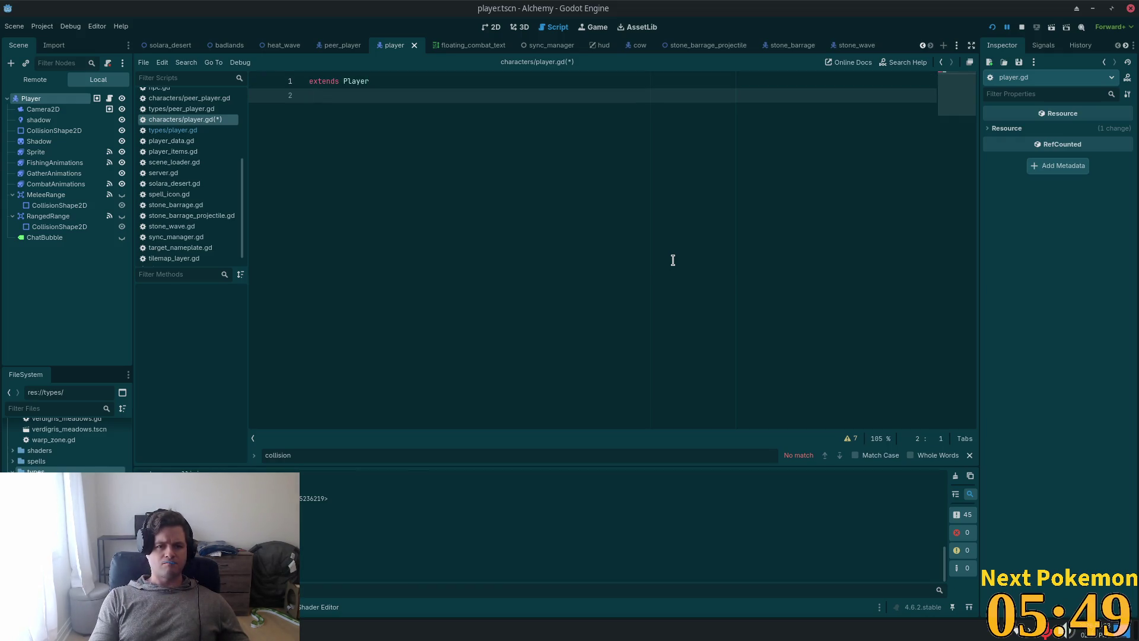
key(Return)
text(func )
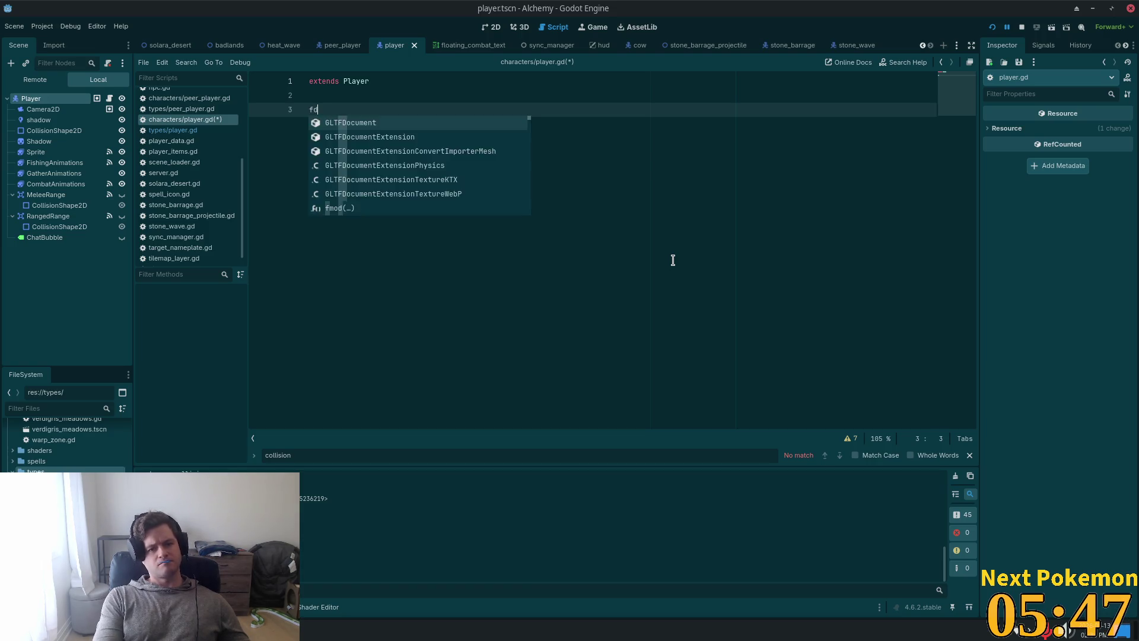
text(_re)
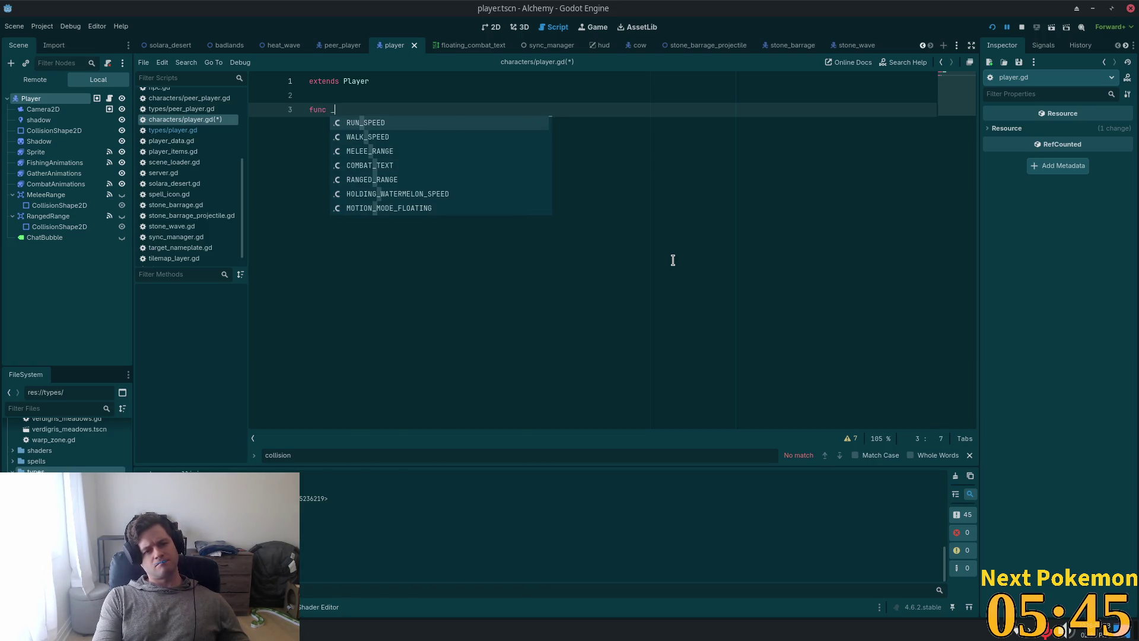
key(Return)
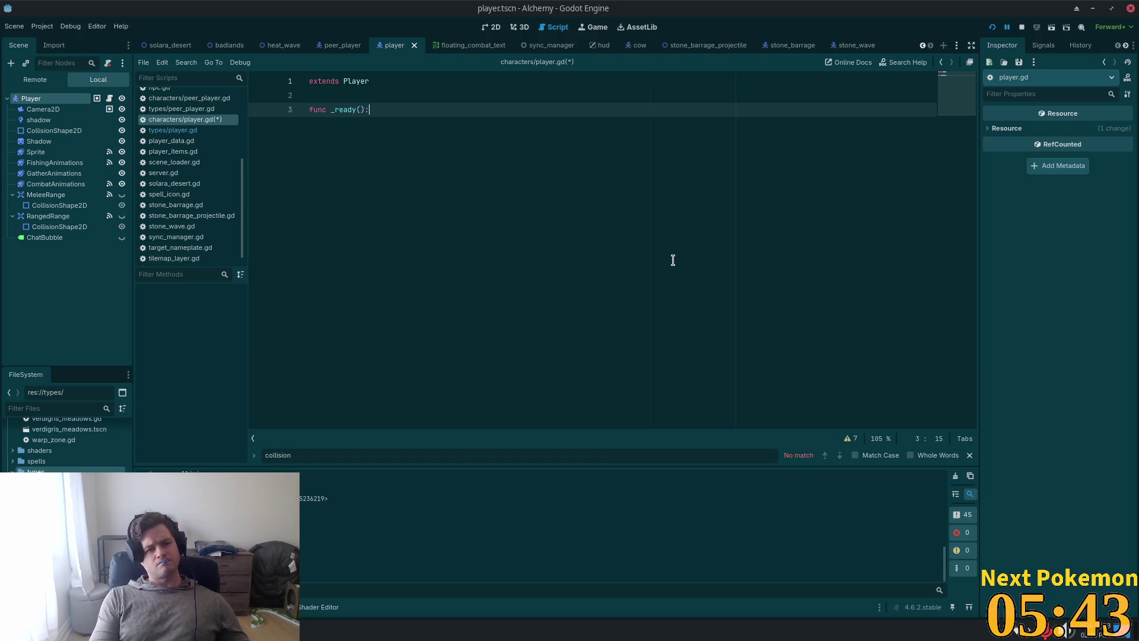
key(Return)
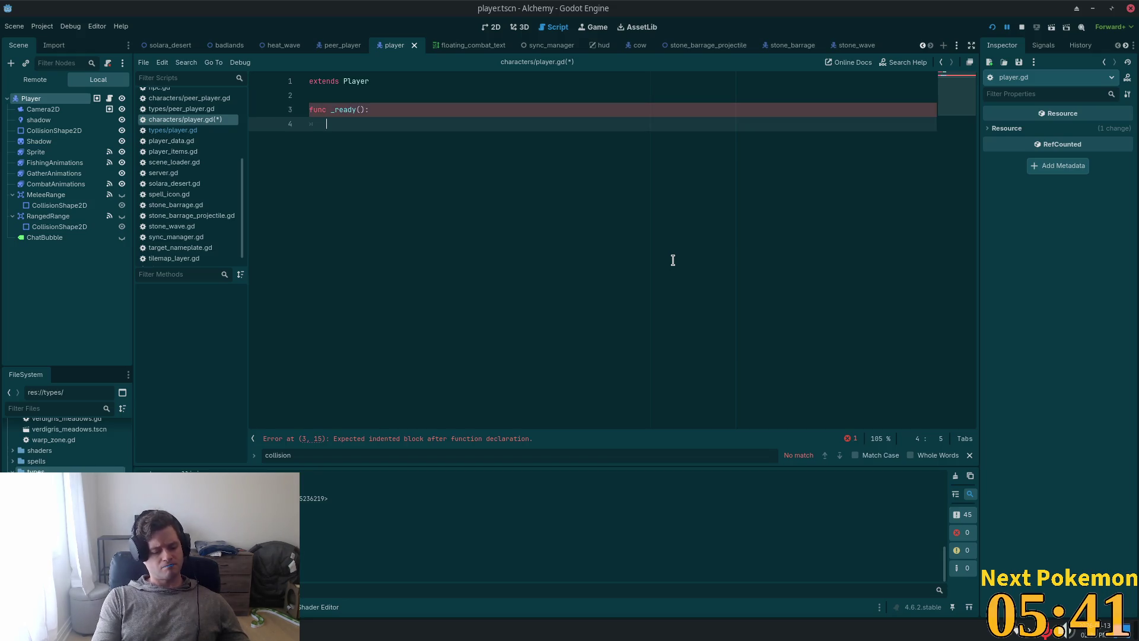
text(su)
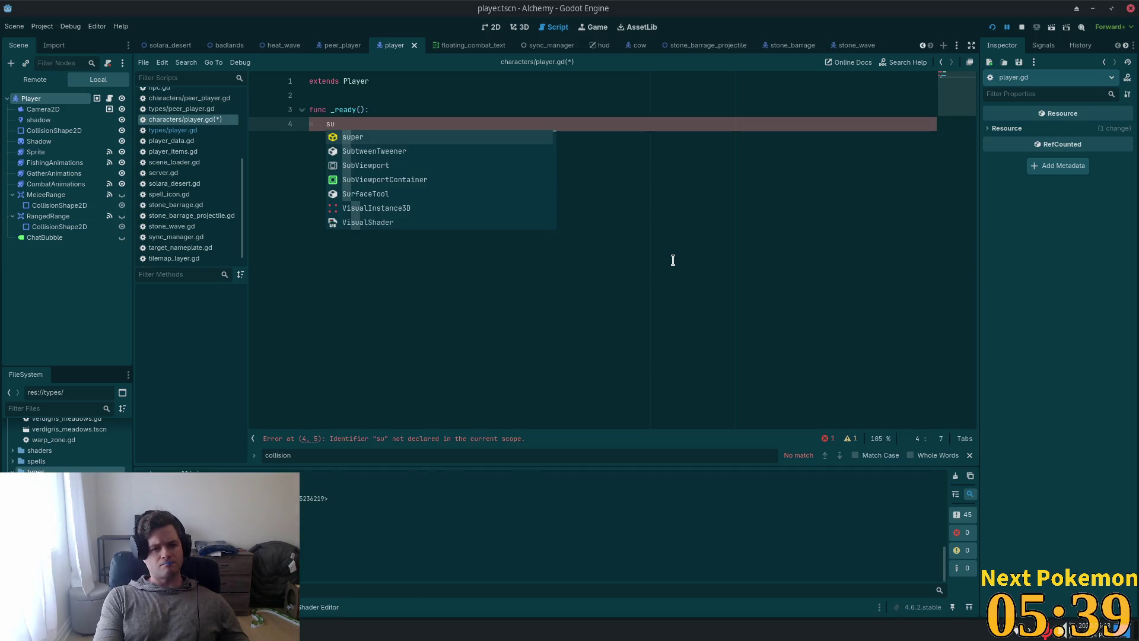
key(Return)
text(.)
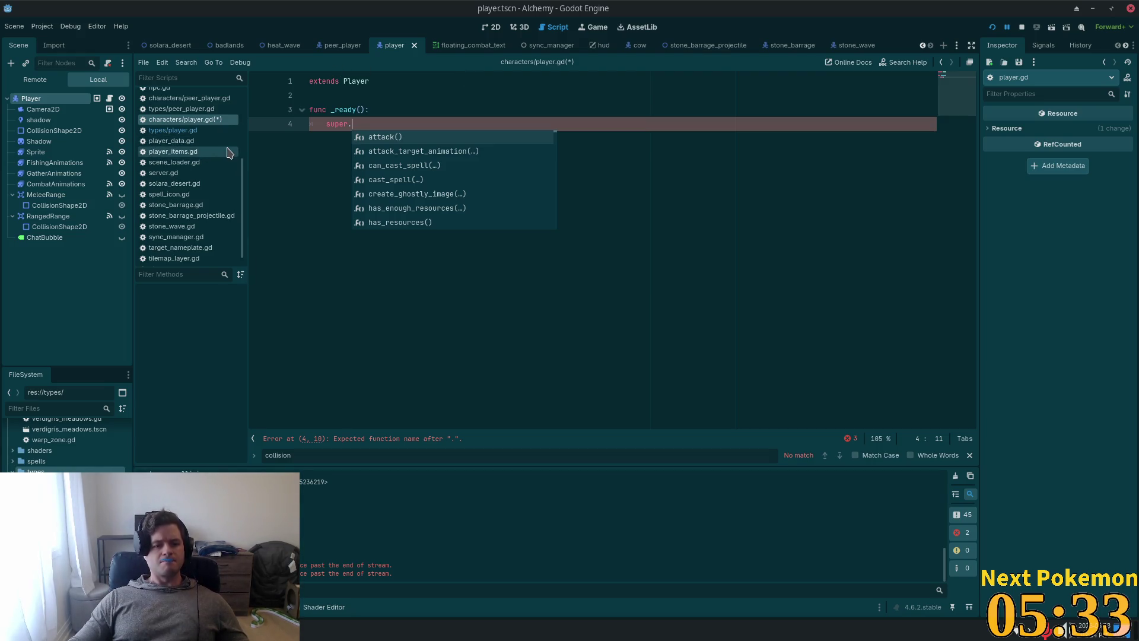
click(475, 91)
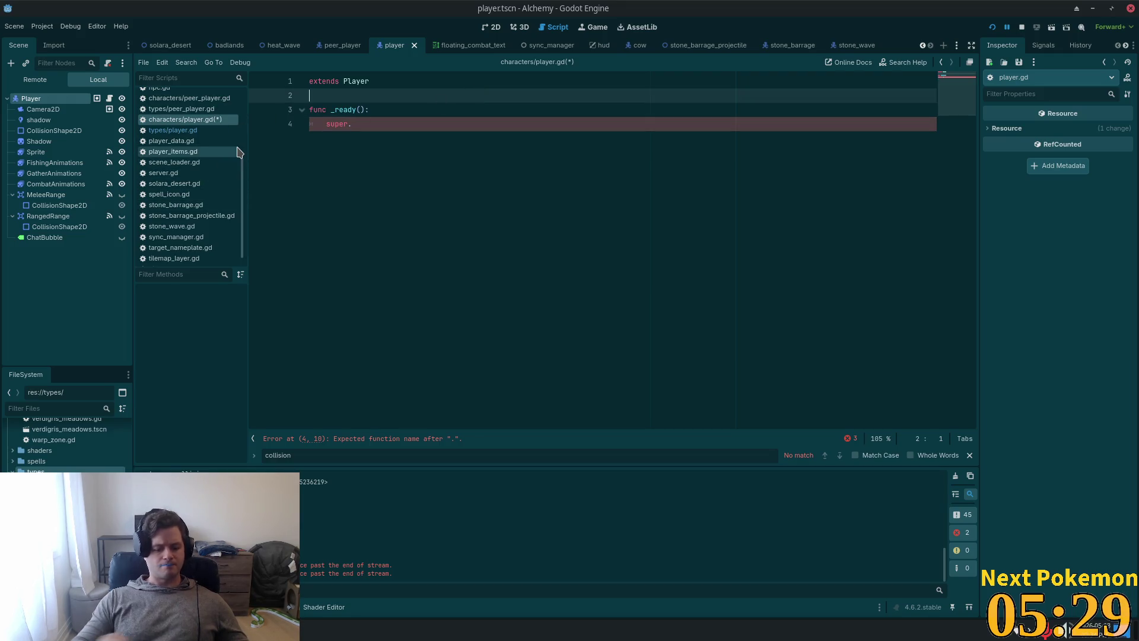
Step: Quick-open peer_player.gd and select its CharacterBody2D base class
key(alt+shift+o)
text(peer_pla)
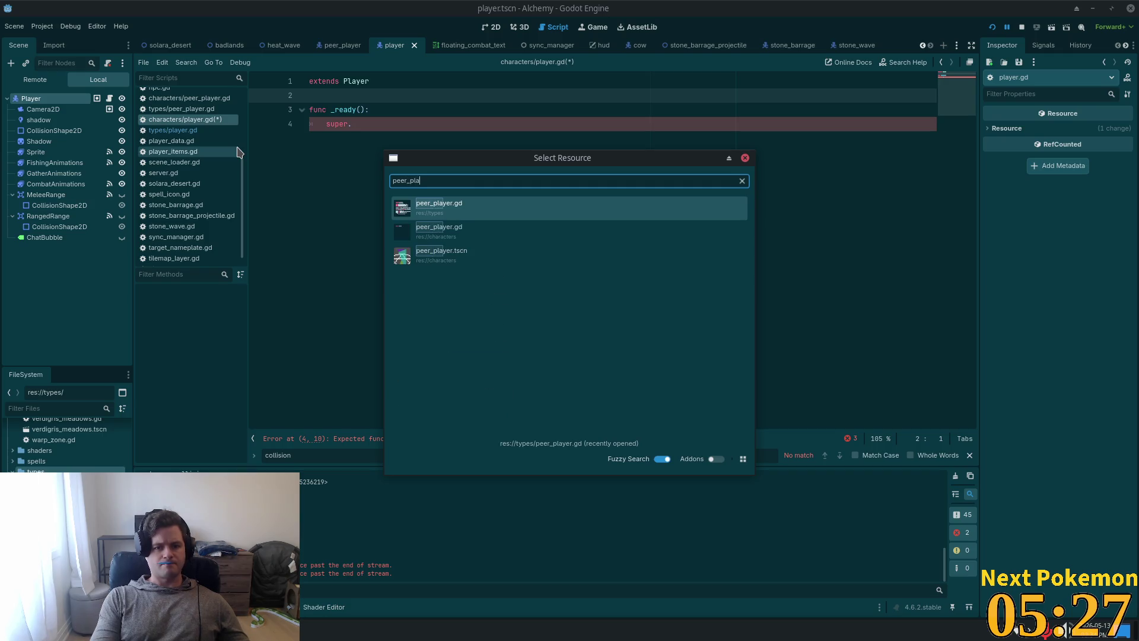
key(Return)
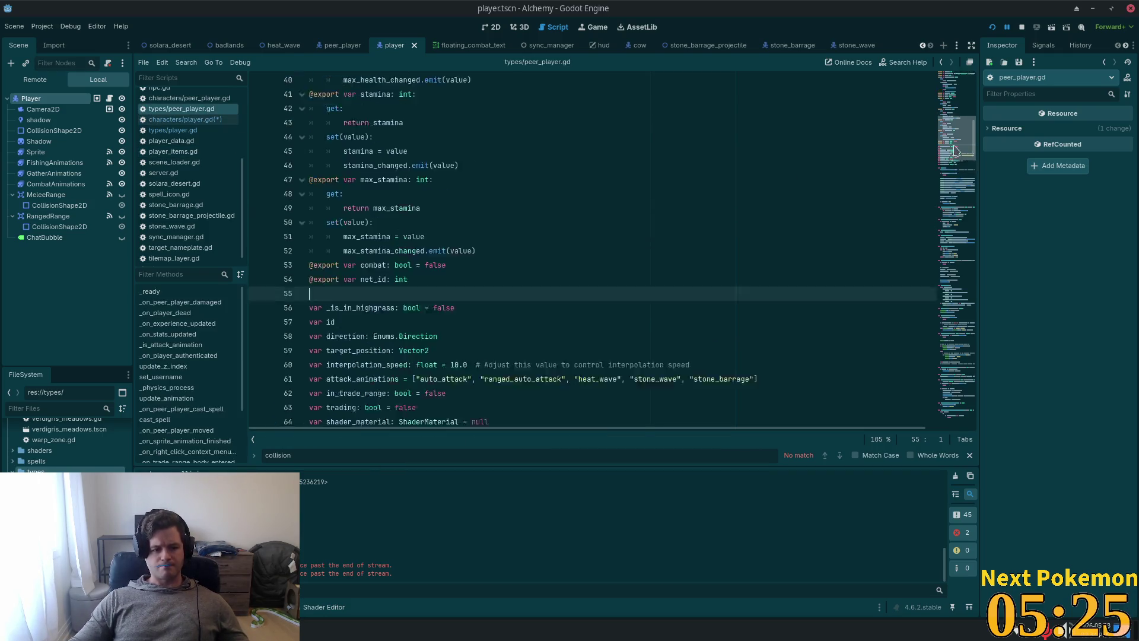
drag(955, 151, 960, 52)
click(394, 95)
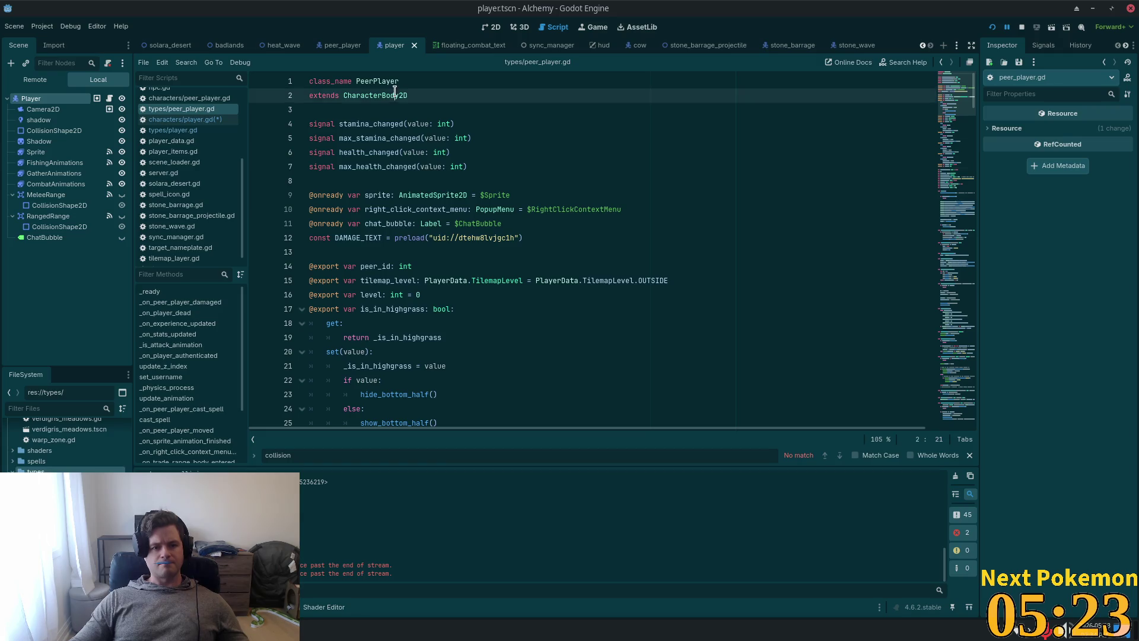
double_click(394, 94)
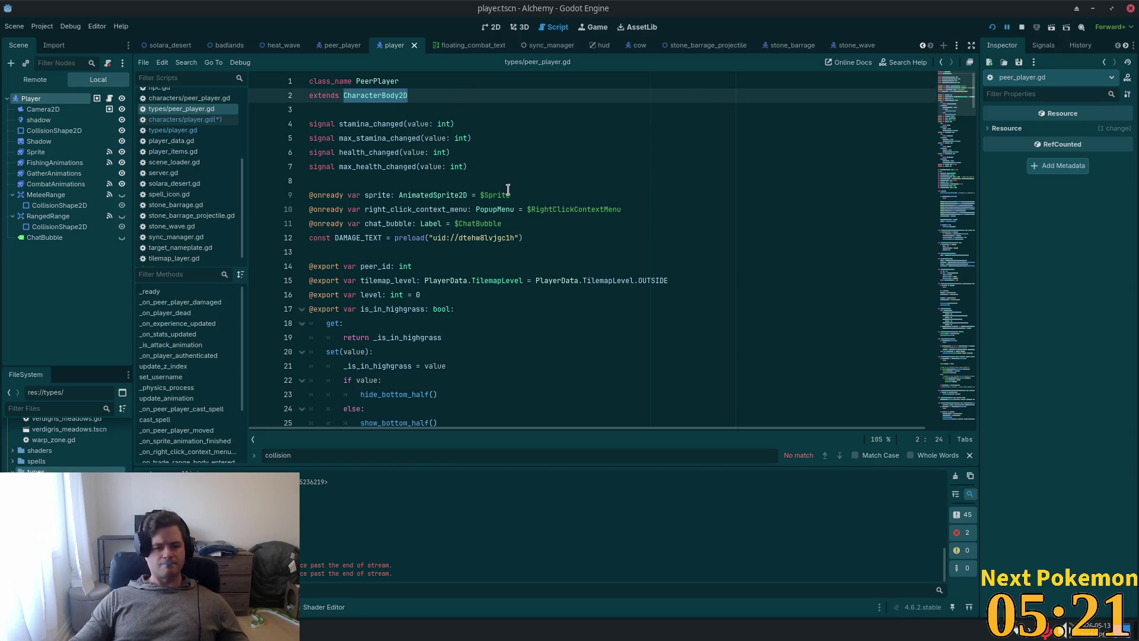
Step: Quick-open combat_npc.gd and look at its super() call on line 18
key(shift+alt+o)
text(com)
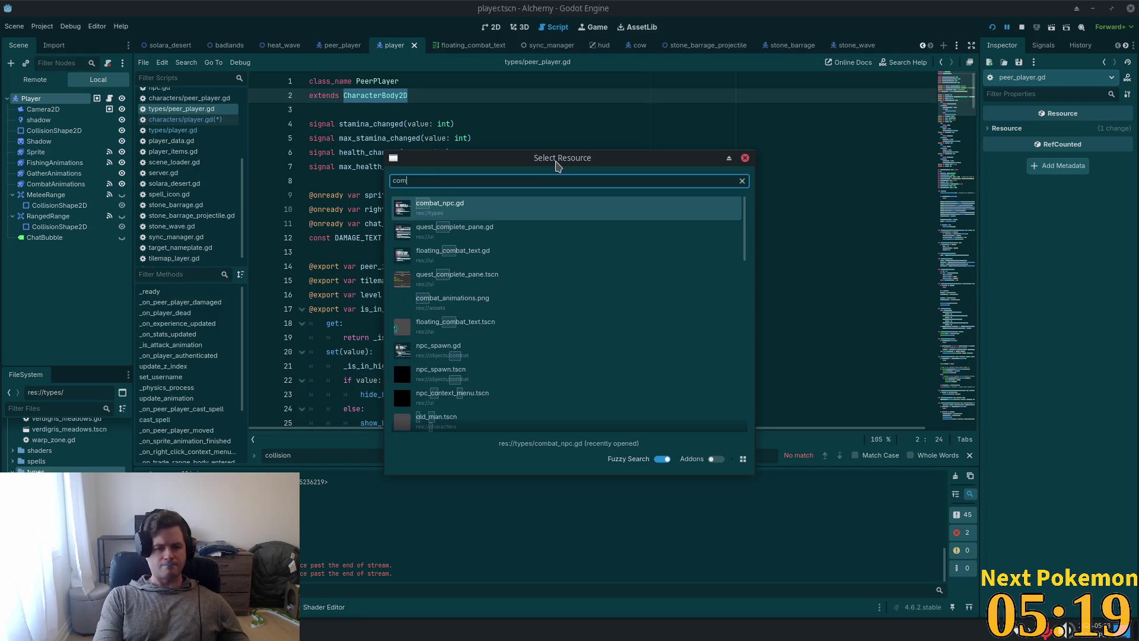
key(Return)
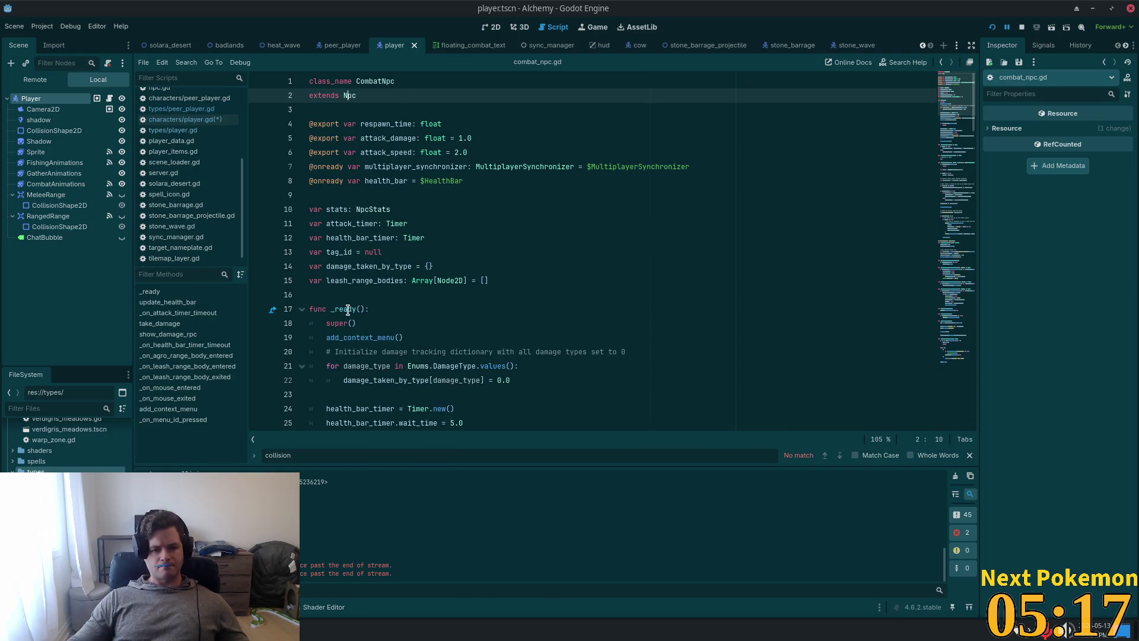
click(362, 322)
drag(328, 323, 325, 323)
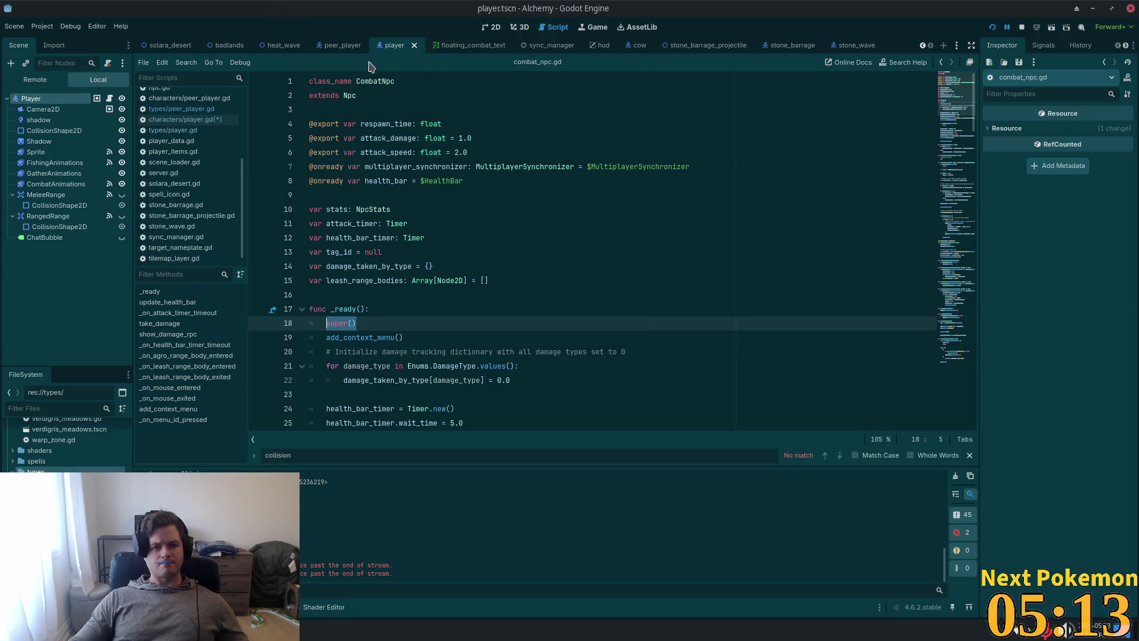
Step: Complete the super() call in player.gd's _ready() and run with F5
click(186, 120)
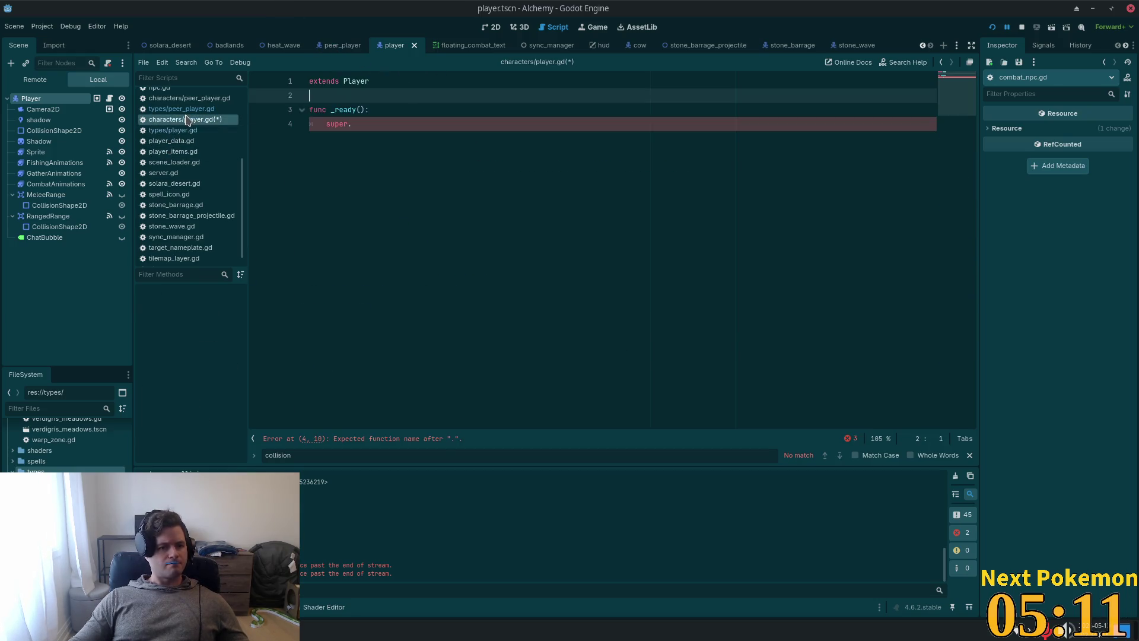
click(357, 110)
key(Down)
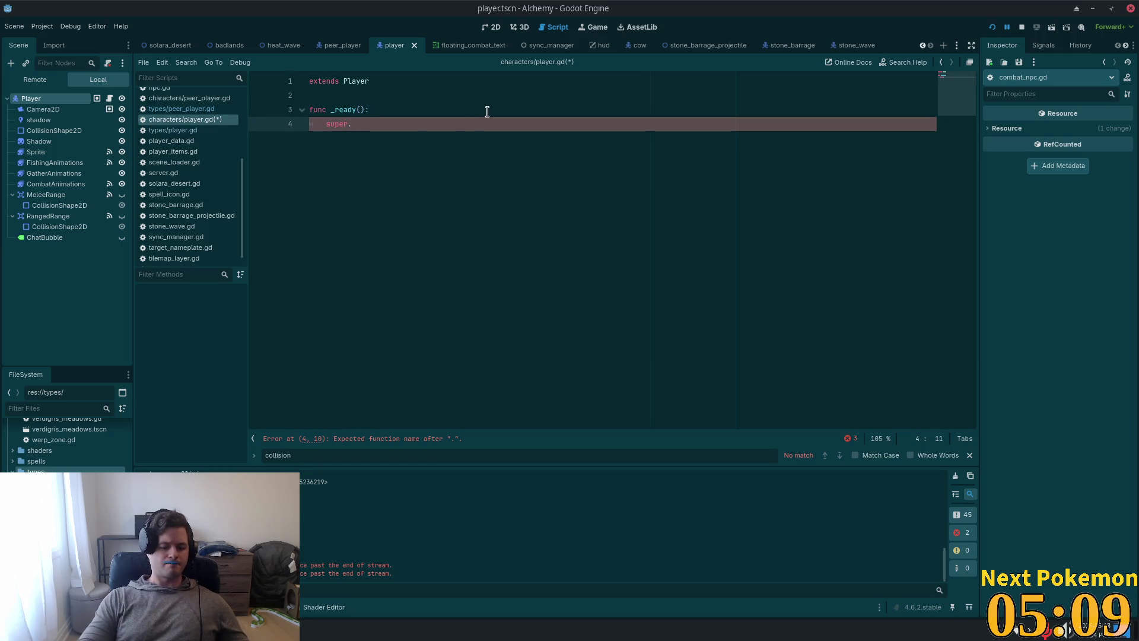
text(())
key(F5)
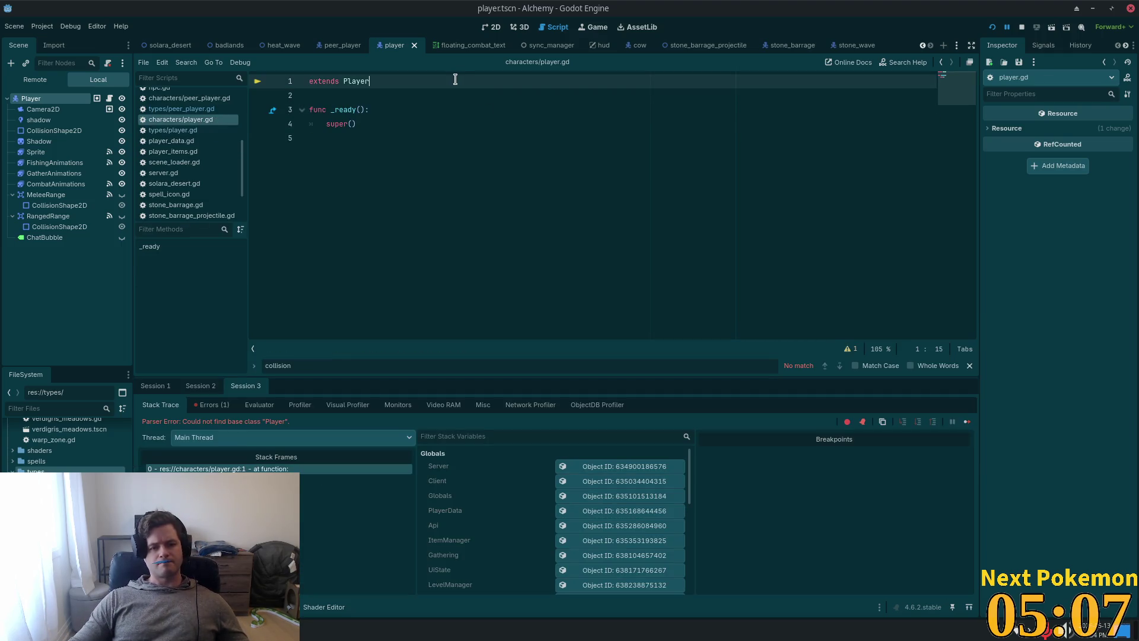
Step: Launch the game clients and walk the character up-right onto the Badlands plateau
click(993, 27)
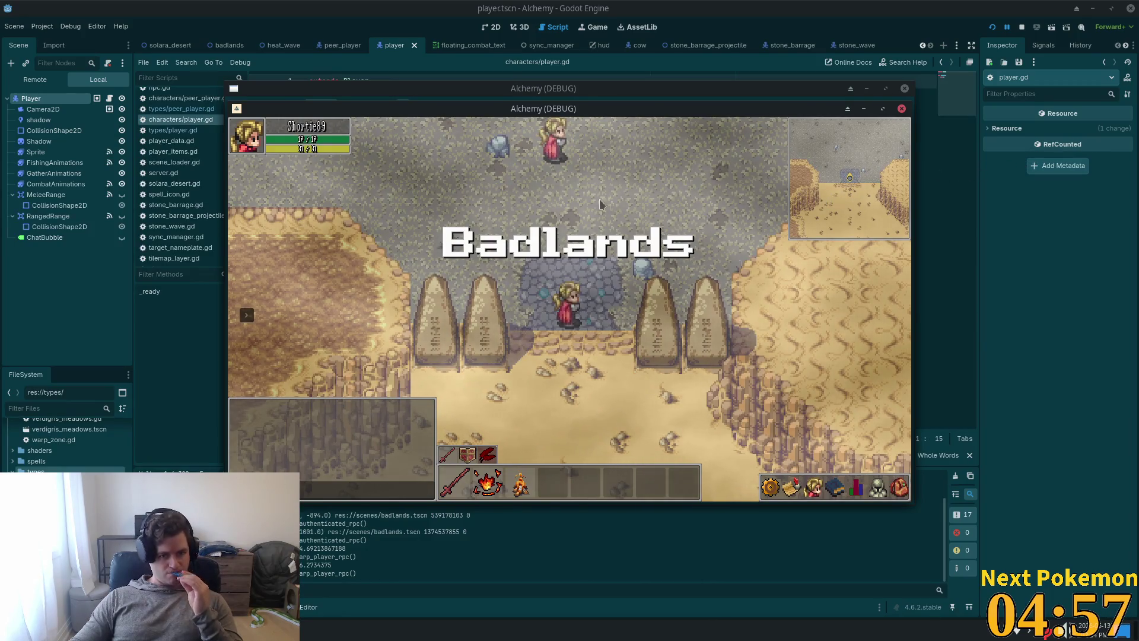
key(w+d)
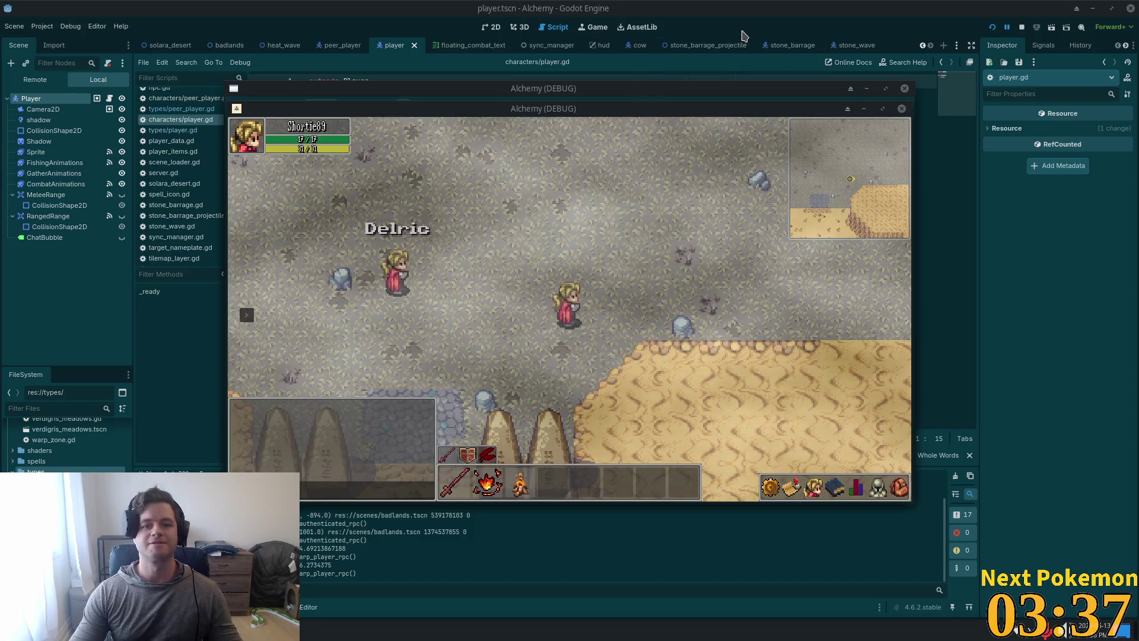
key(alt+Tab)
Step: Save player.gd, view peer_player.gd, then switch to the stone_wave scene
click(445, 142)
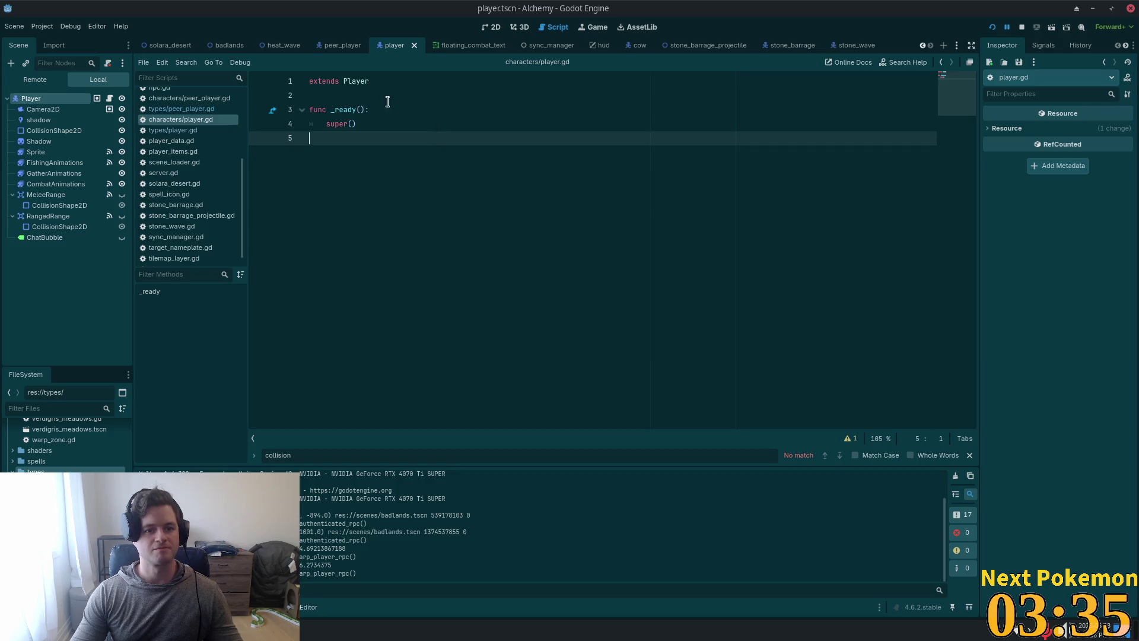
click(387, 97)
key(Down)
key(Down)
key(Down)
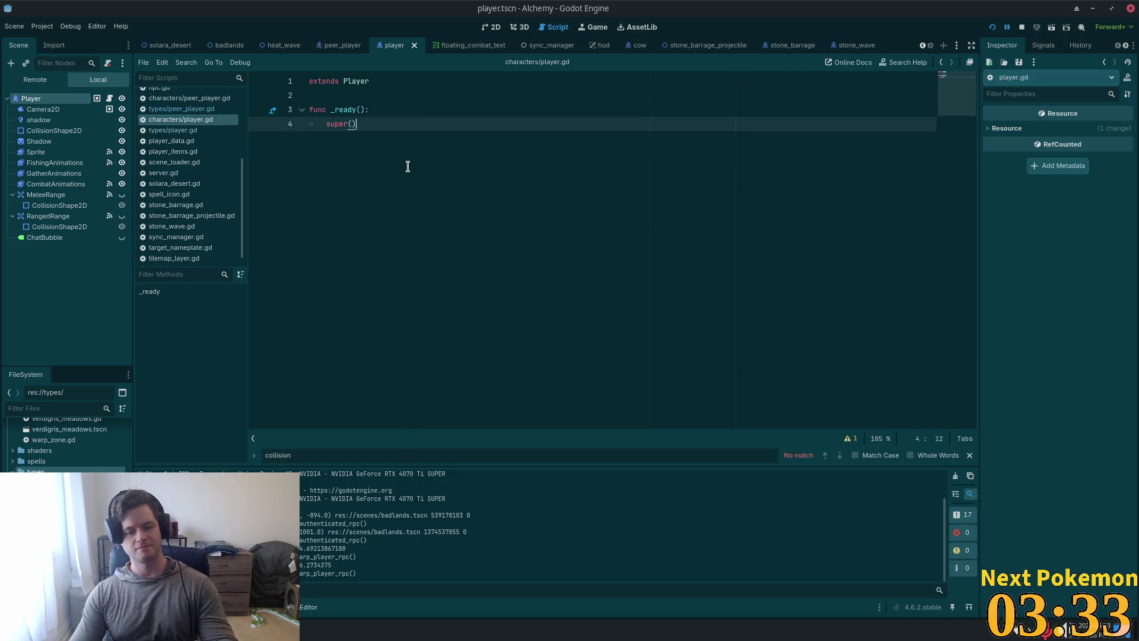
key(Left)
key(ctrl+s)
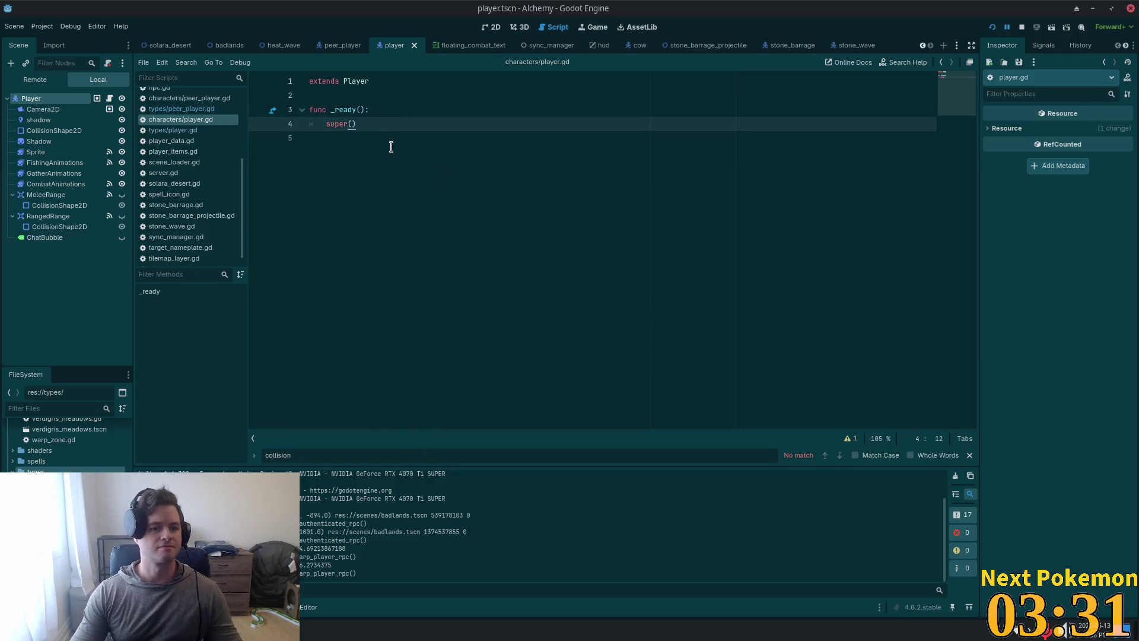
click(178, 109)
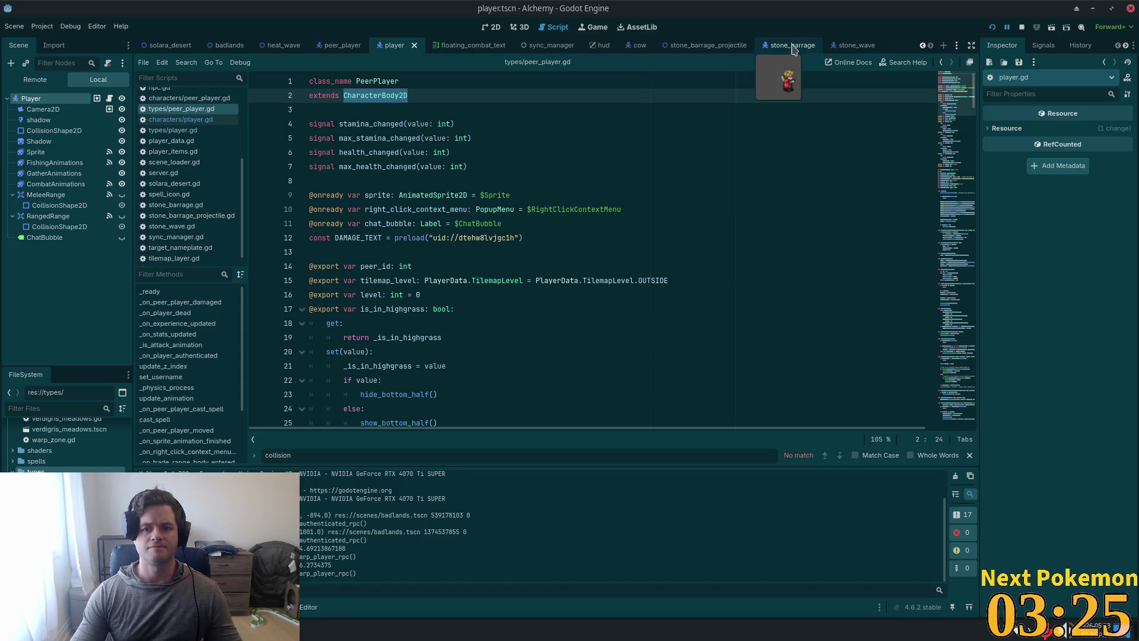
click(854, 46)
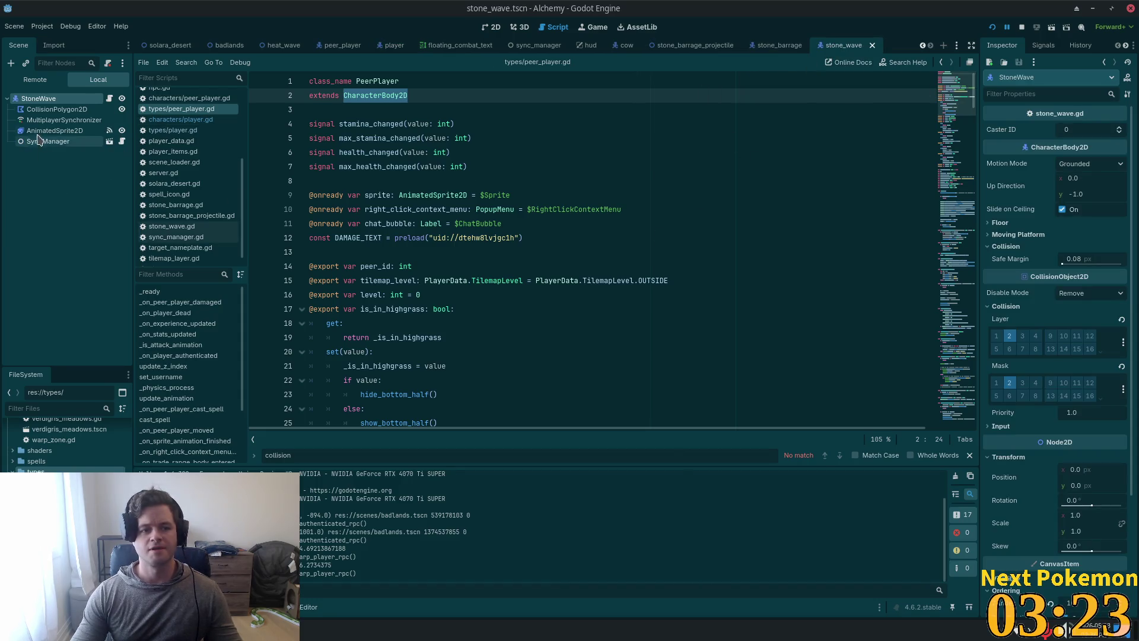
Step: Open stone_wave.gd and delete the debug print in _ignore_caster_collision
click(109, 98)
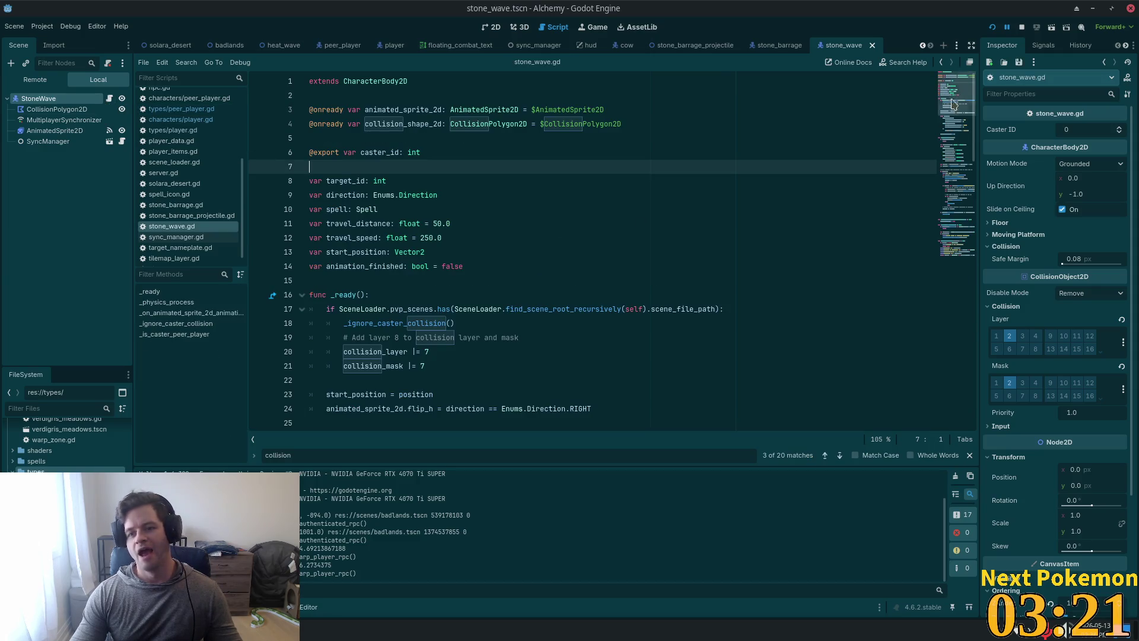
drag(951, 104, 948, 267)
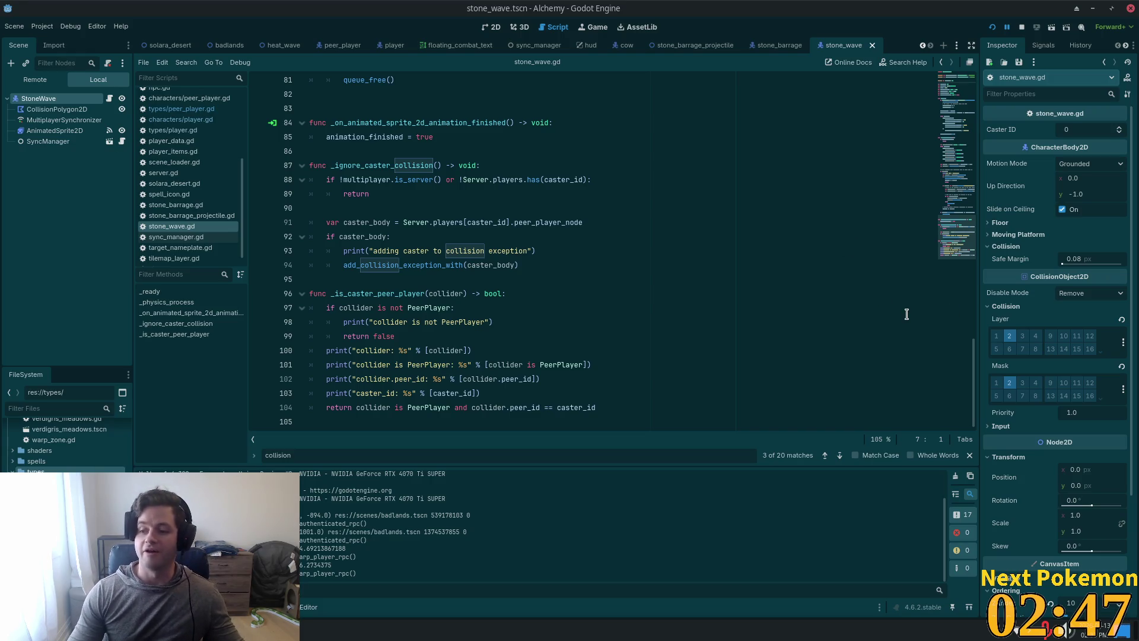
click(516, 152)
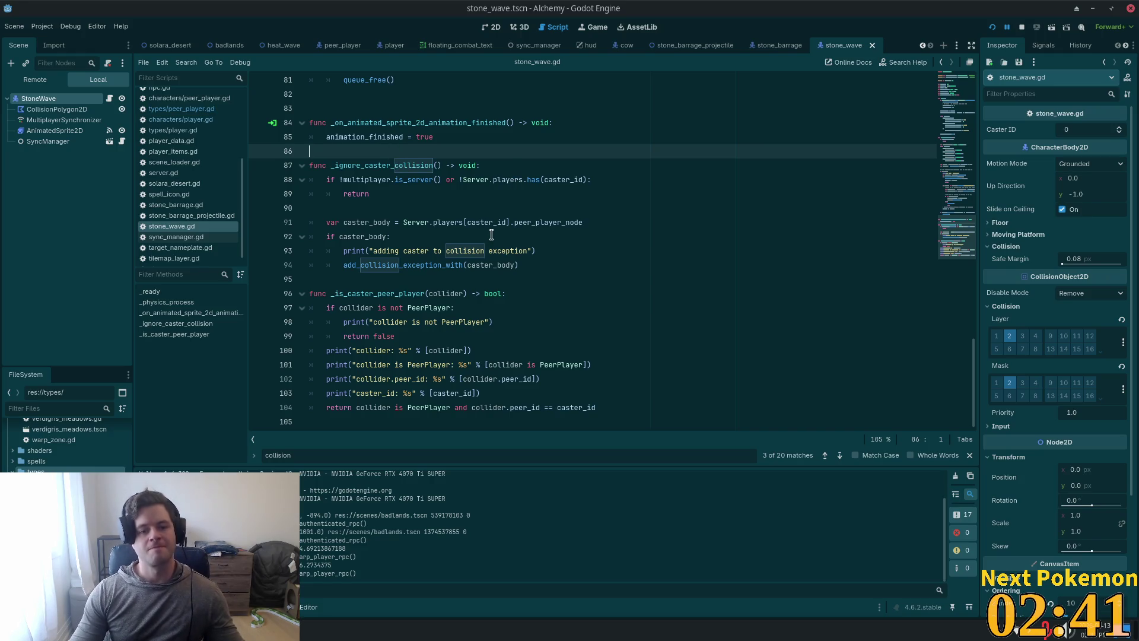
mouse_move(573, 249)
mouse_down()
mouse_move(290, 238)
mouse_move(269, 252)
mouse_up()
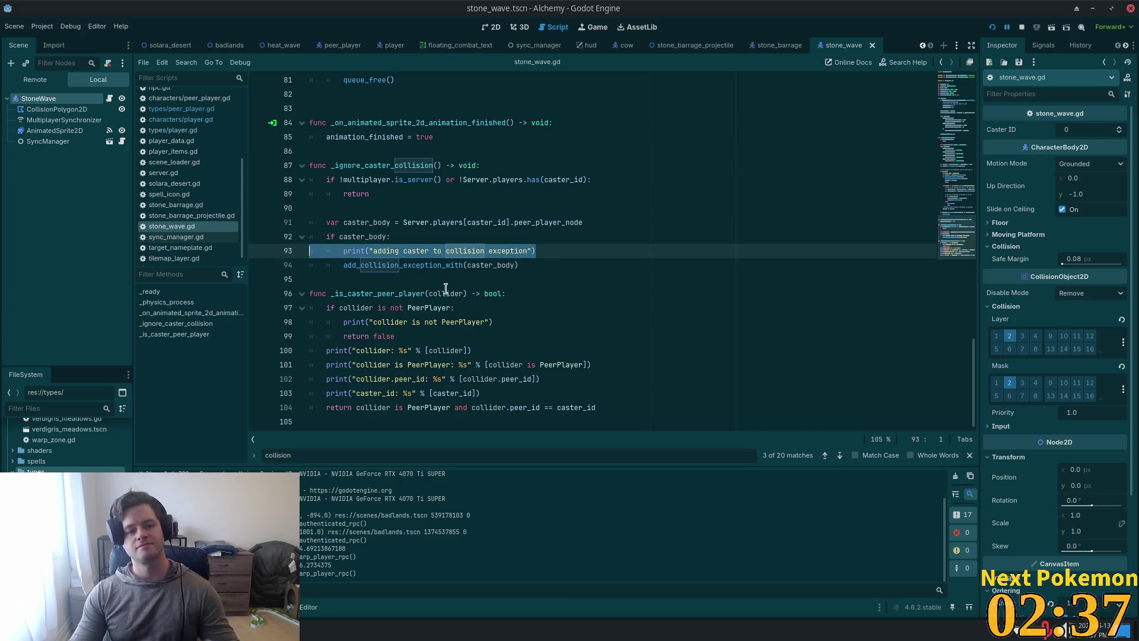
key(BackSpace)
key(BackSpace)
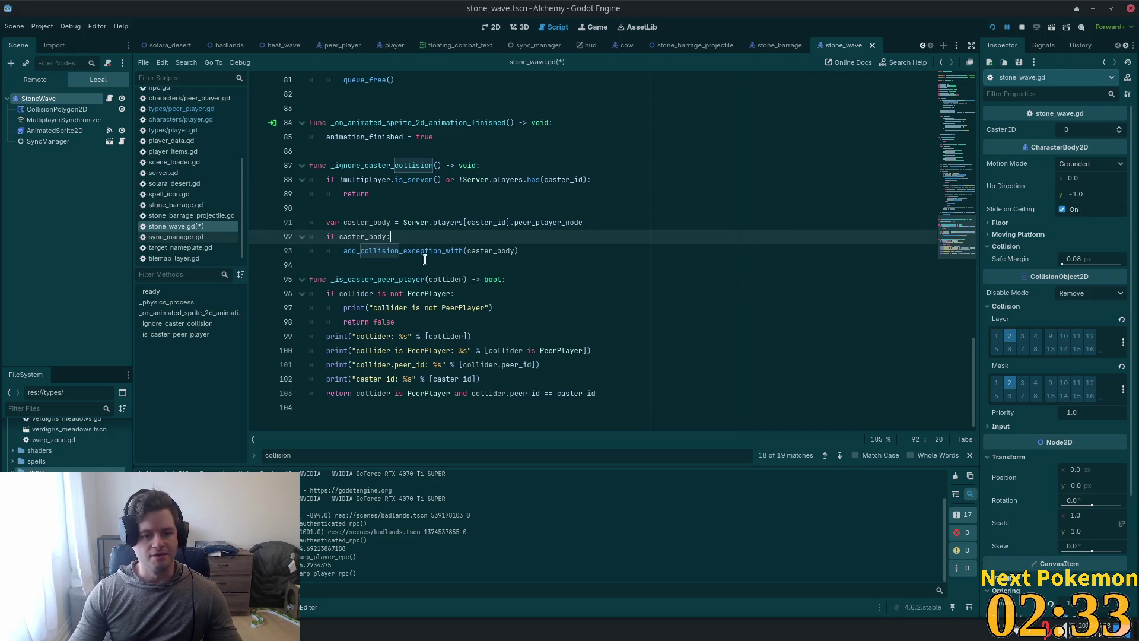
Step: Review _is_caster_peer_player and select its 'collider is not PeerPlayer' print line
double_click(380, 279)
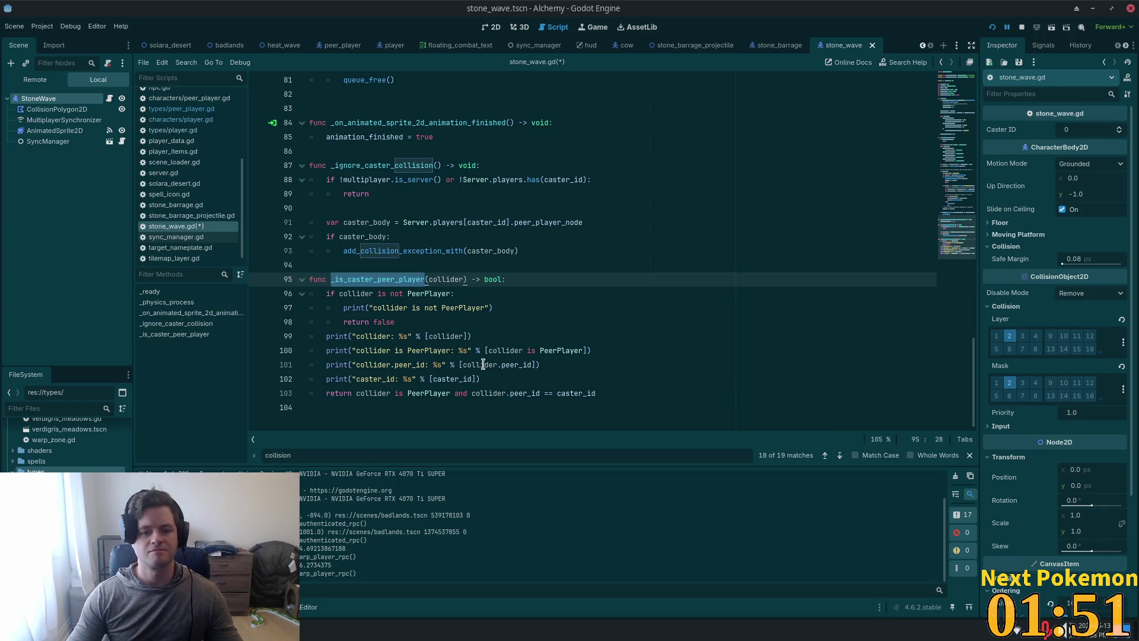
click(412, 336)
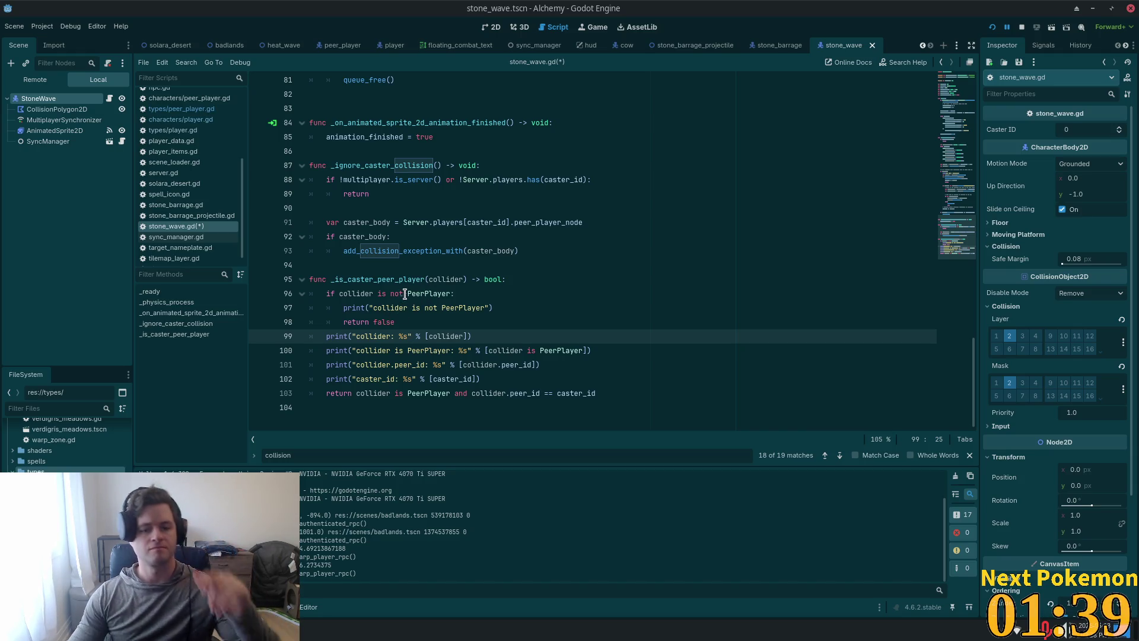
click(279, 307)
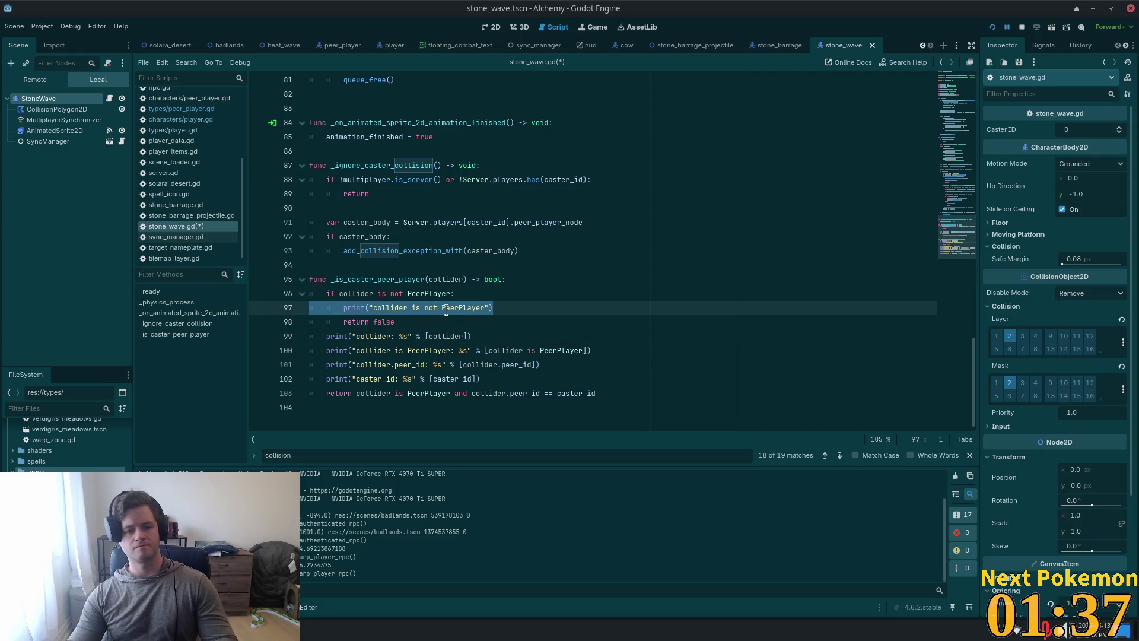
Step: Delete the debug prints and early-return PeerPlayer check from _is_caster_peer_player
key(BackSpace)
key(BackSpace)
double_click(427, 294)
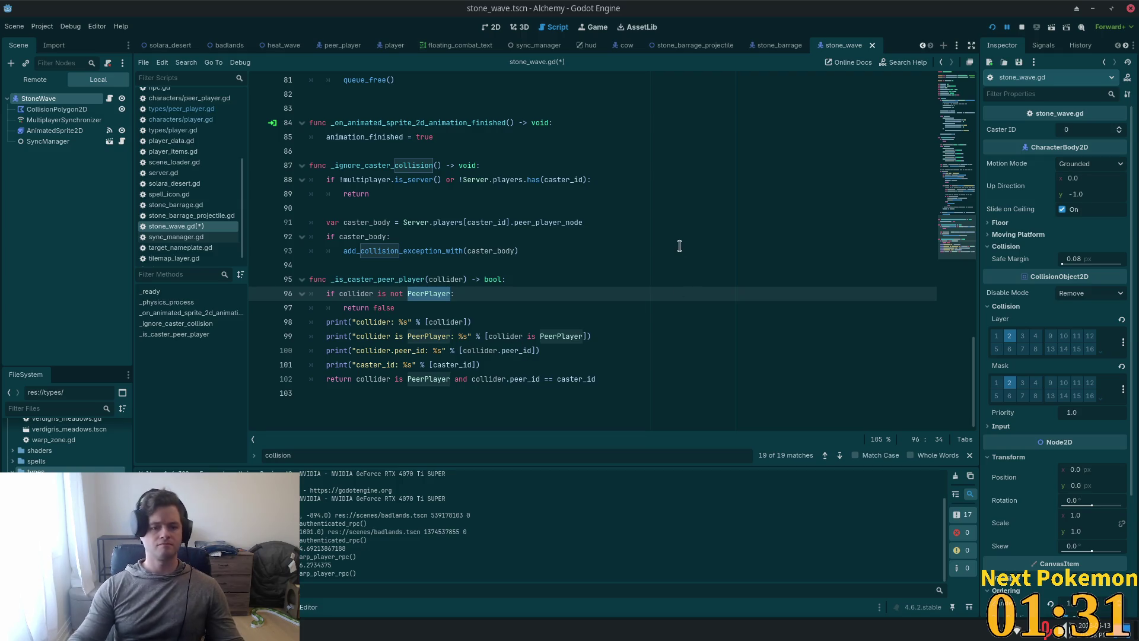
key(BackSpace)
key(BackSpace)
key(BackSpace)
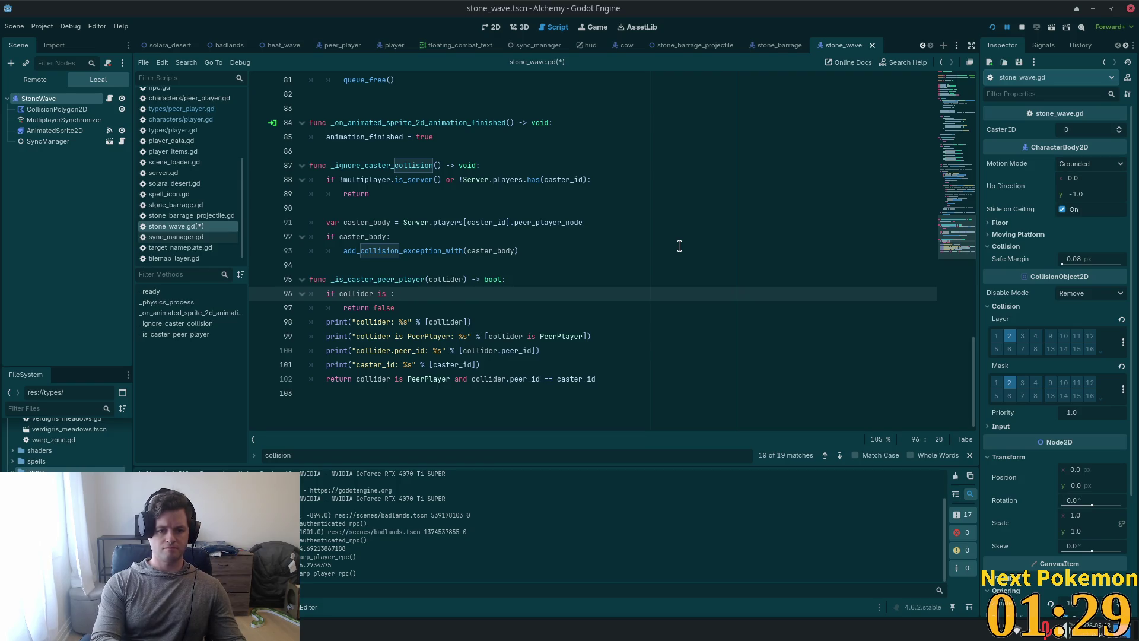
scroll(679, 245, up, 1)
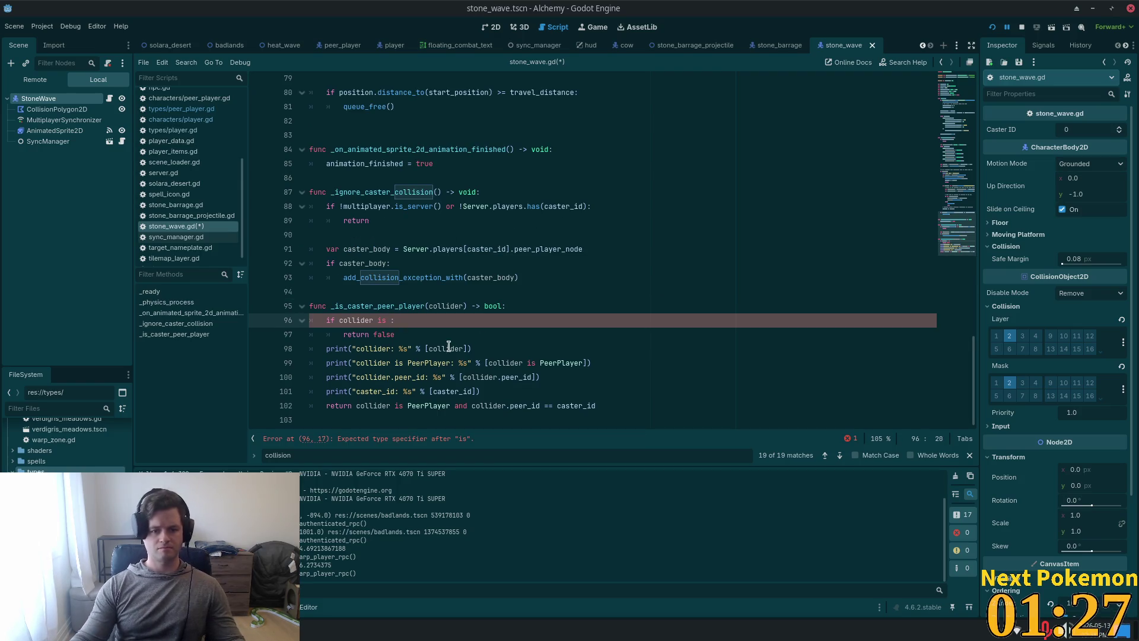
mouse_move(492, 396)
mouse_down()
mouse_move(275, 338)
mouse_move(273, 323)
mouse_up()
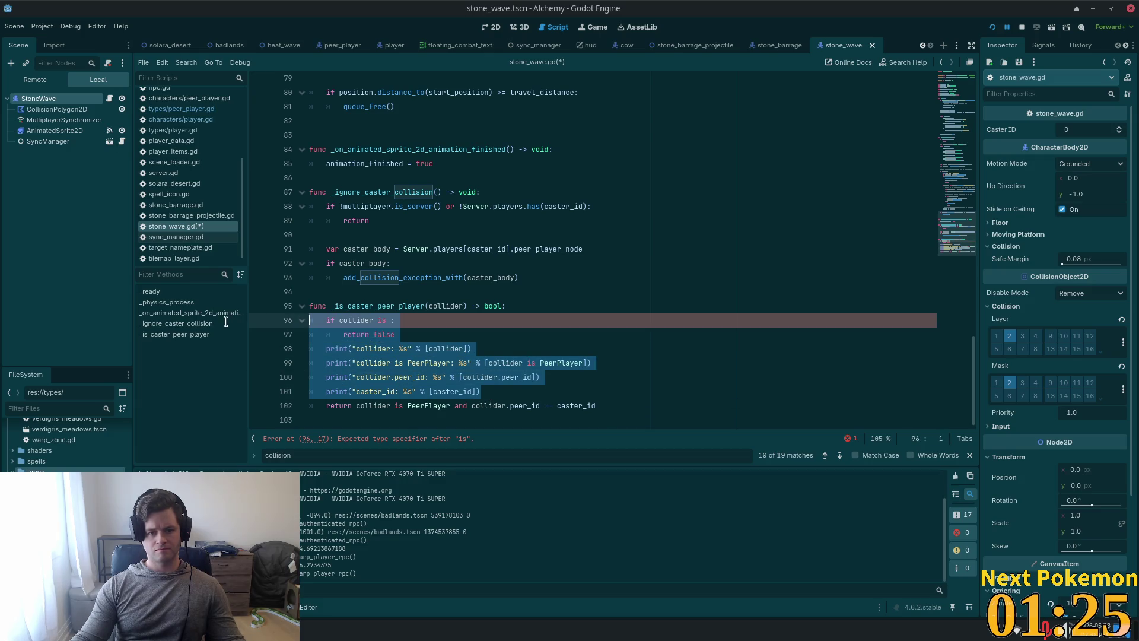
key(BackSpace)
key(BackSpace)
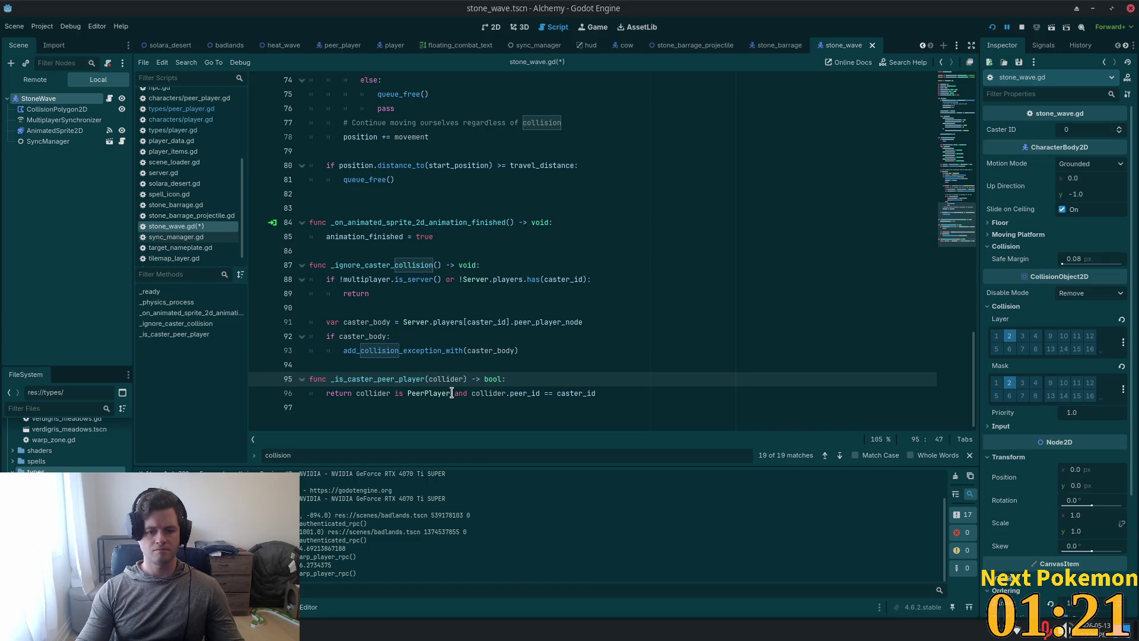
Step: Try wrapping the return expression in parentheses, then undo it
click(452, 394)
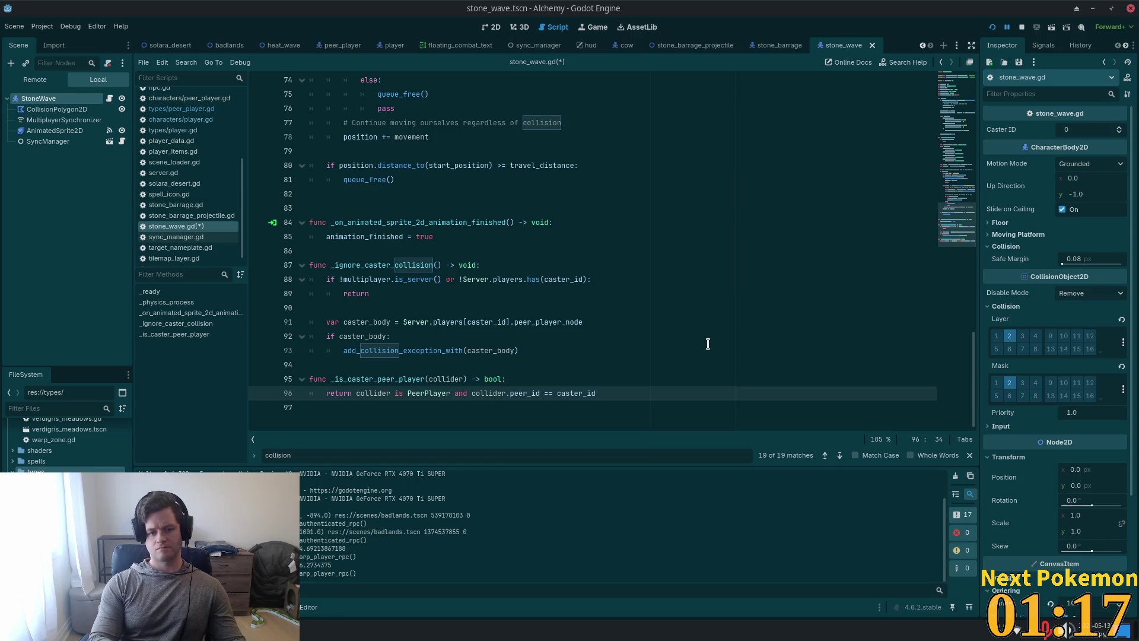
key(Left)
key(Left)
key(Left)
key(Left)
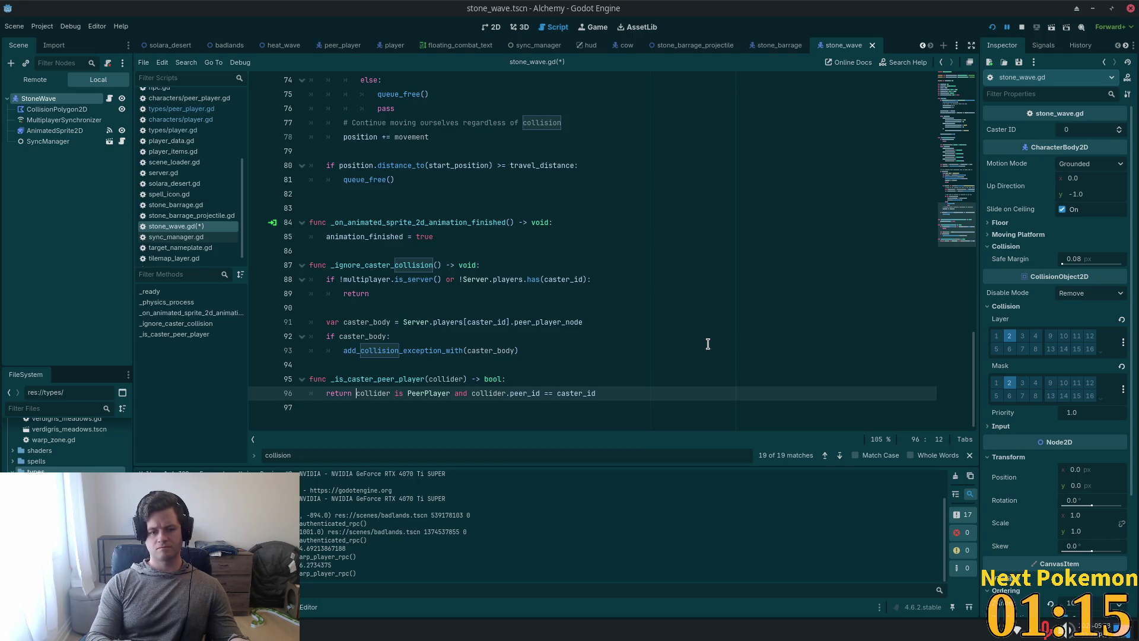
key(shift+End)
text(()
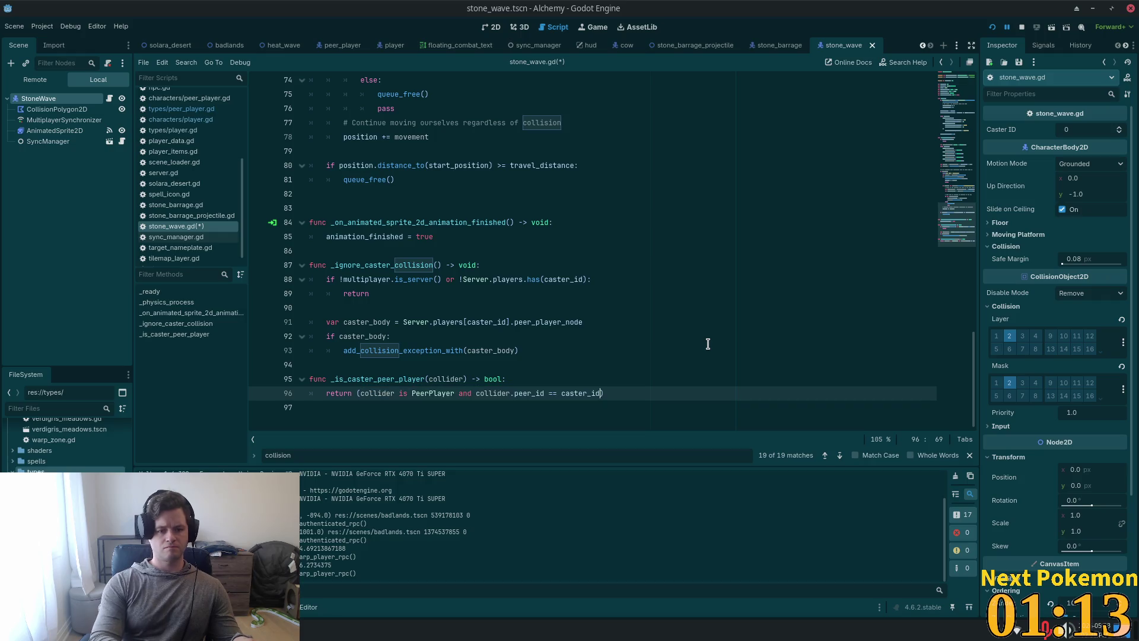
key(Left)
key(Left)
key(Home)
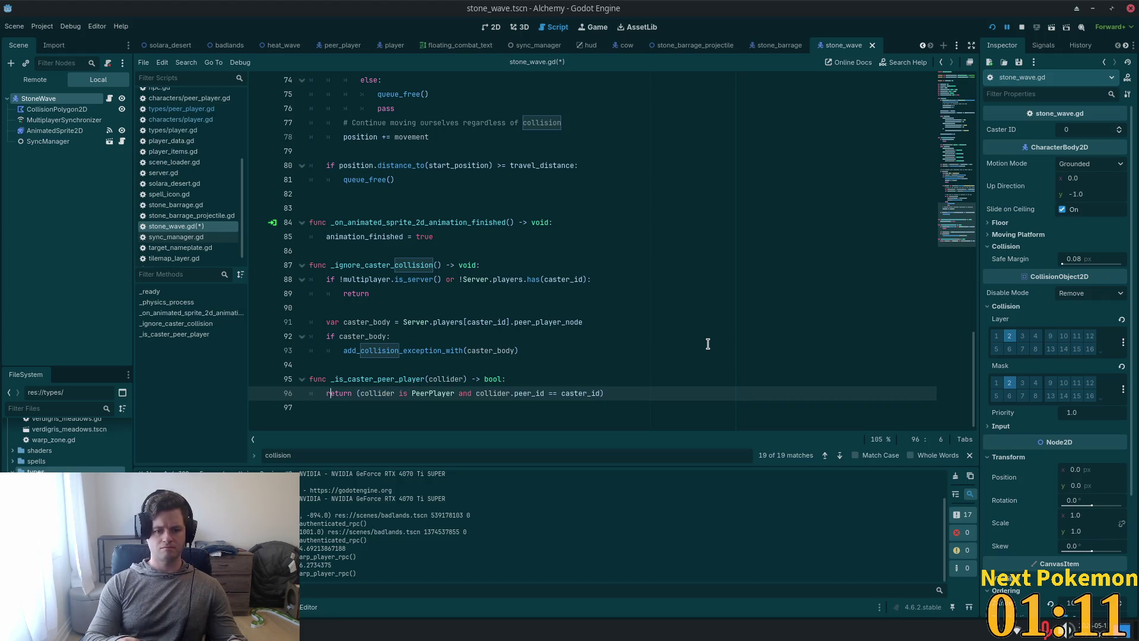
key(Right)
key(Right)
key(Right)
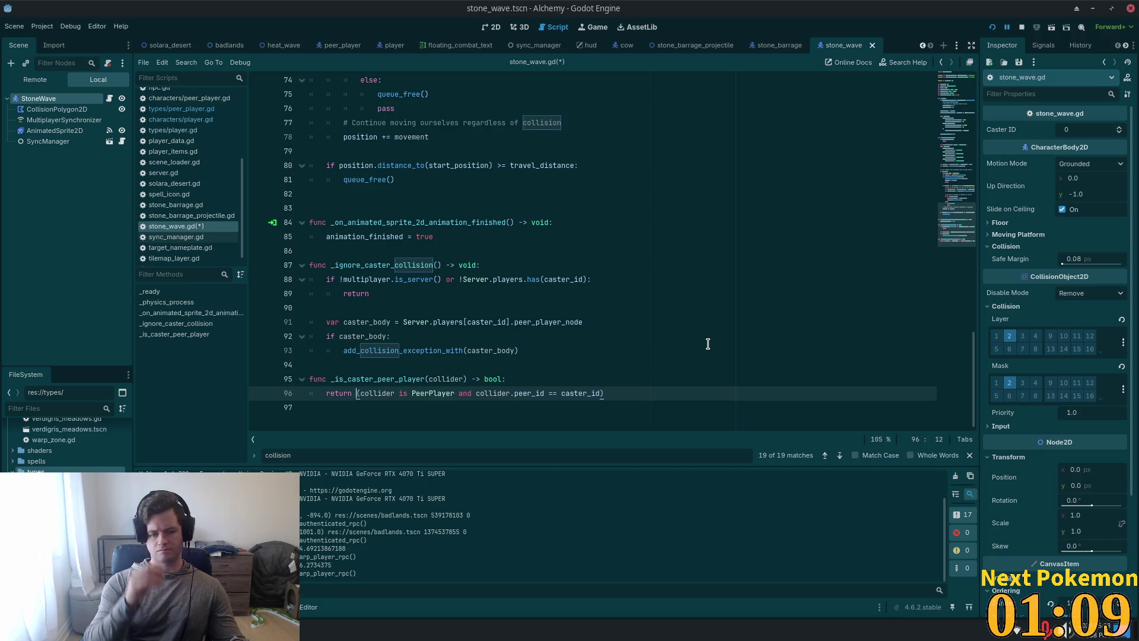
key(ctrl+z)
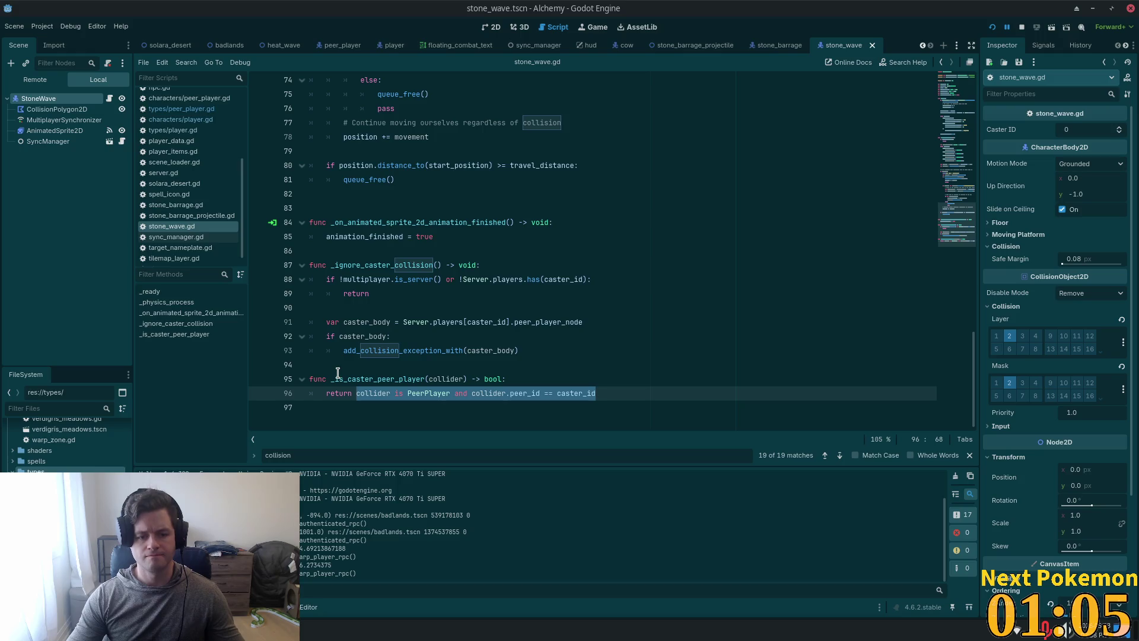
Step: Scroll to the collision block and place the caret at line 58
click(334, 403)
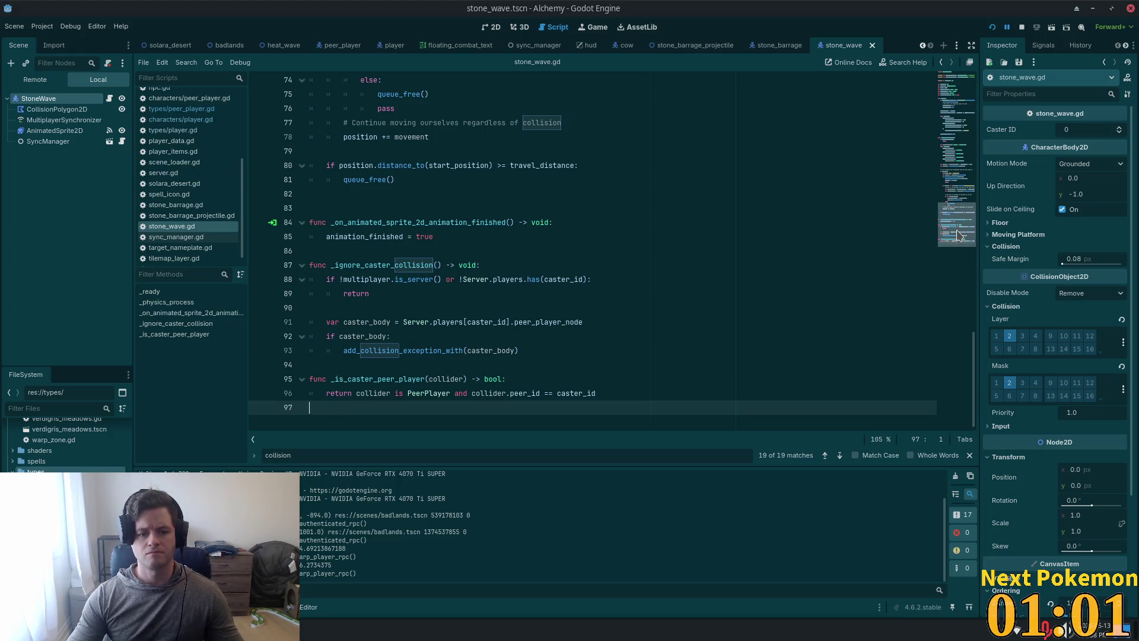
scroll(972, 130, up, 15)
scroll(971, 131, up, 3)
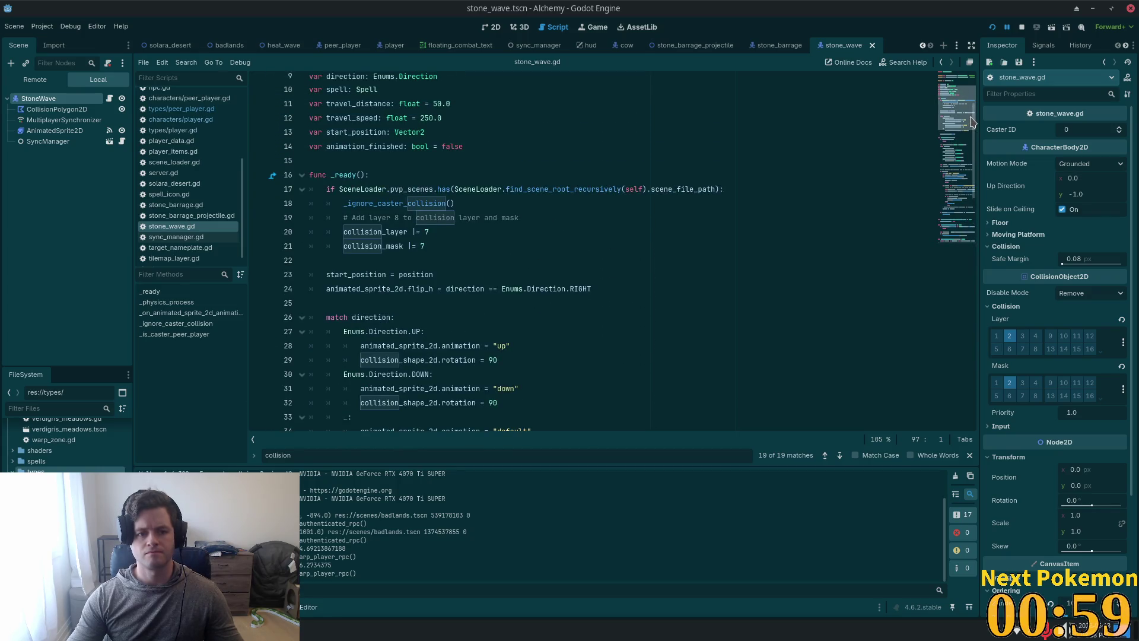
scroll(436, 209, down, 3)
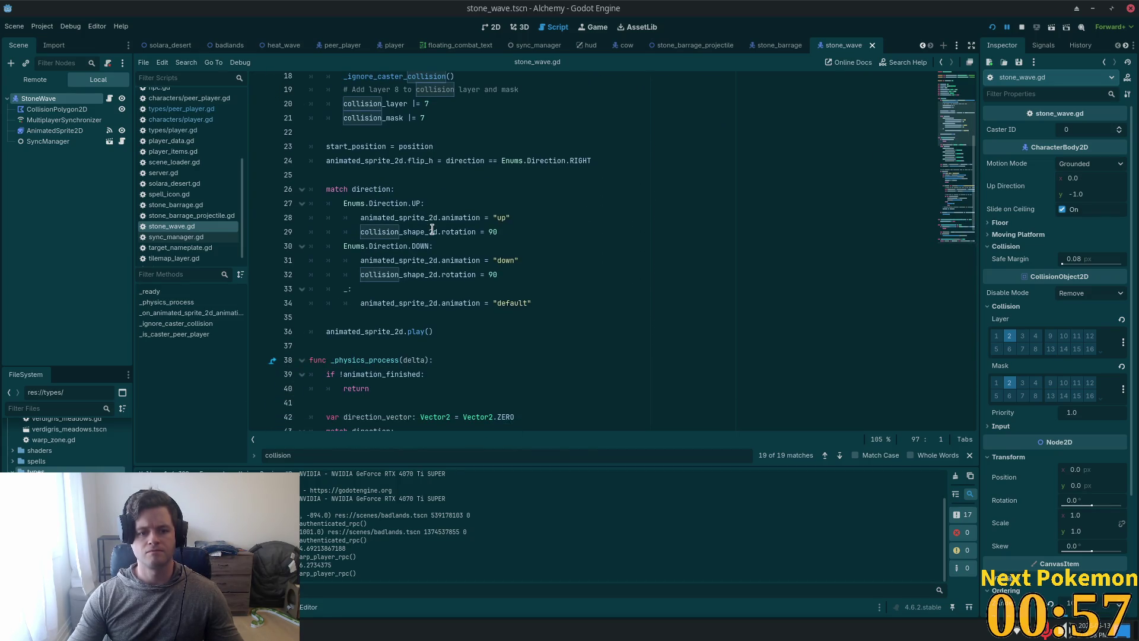
scroll(433, 230, down, 5)
scroll(436, 244, down, 4)
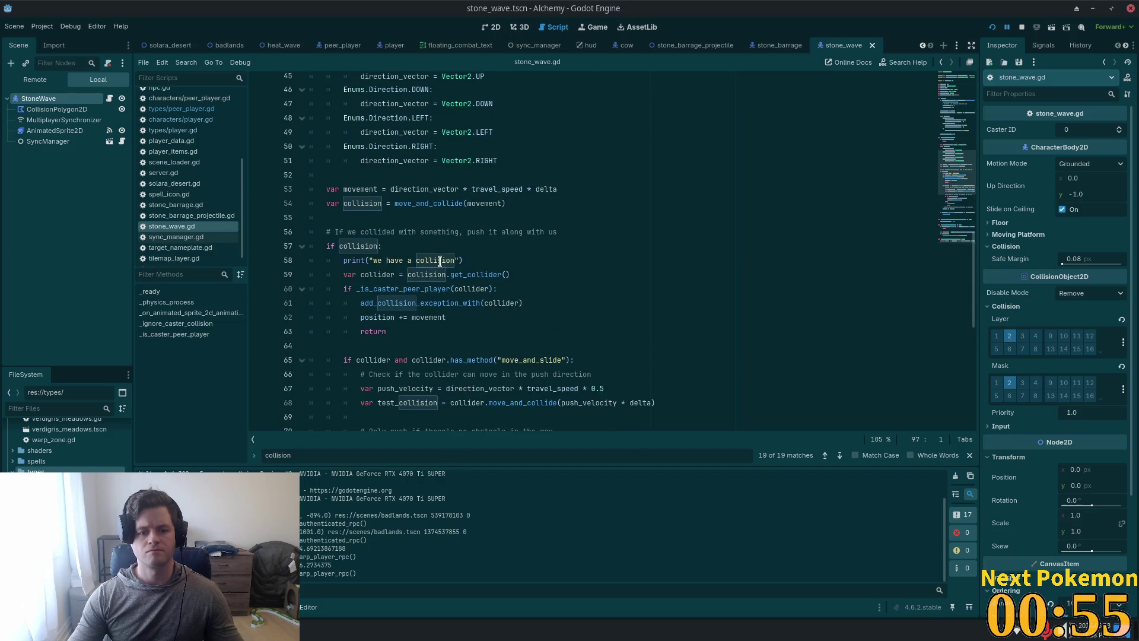
drag(483, 251, 295, 256)
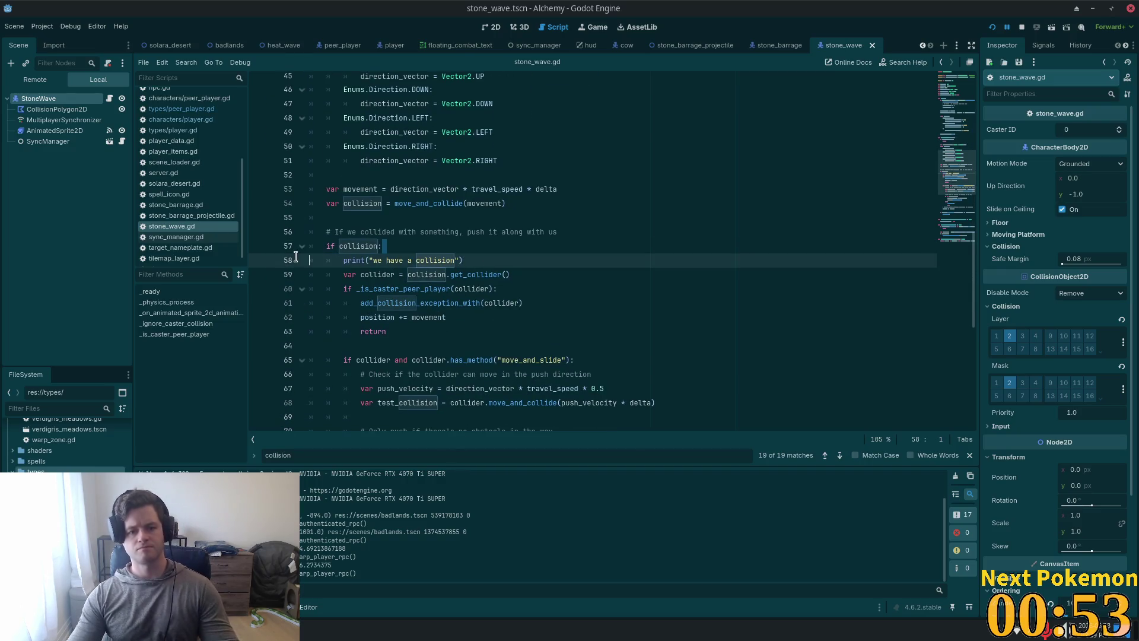
Step: Remove the 'we have a collision' print, append 'or collider is Player' to line 59, and save
drag(489, 263, 275, 258)
key(BackSpace)
key(BackSpace)
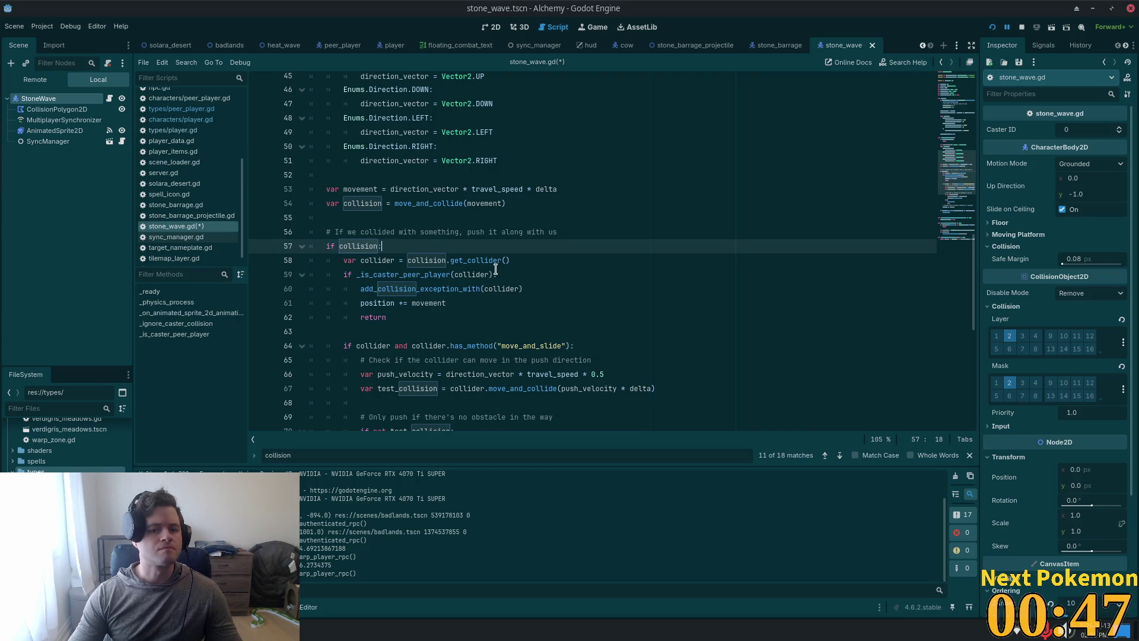
click(512, 275)
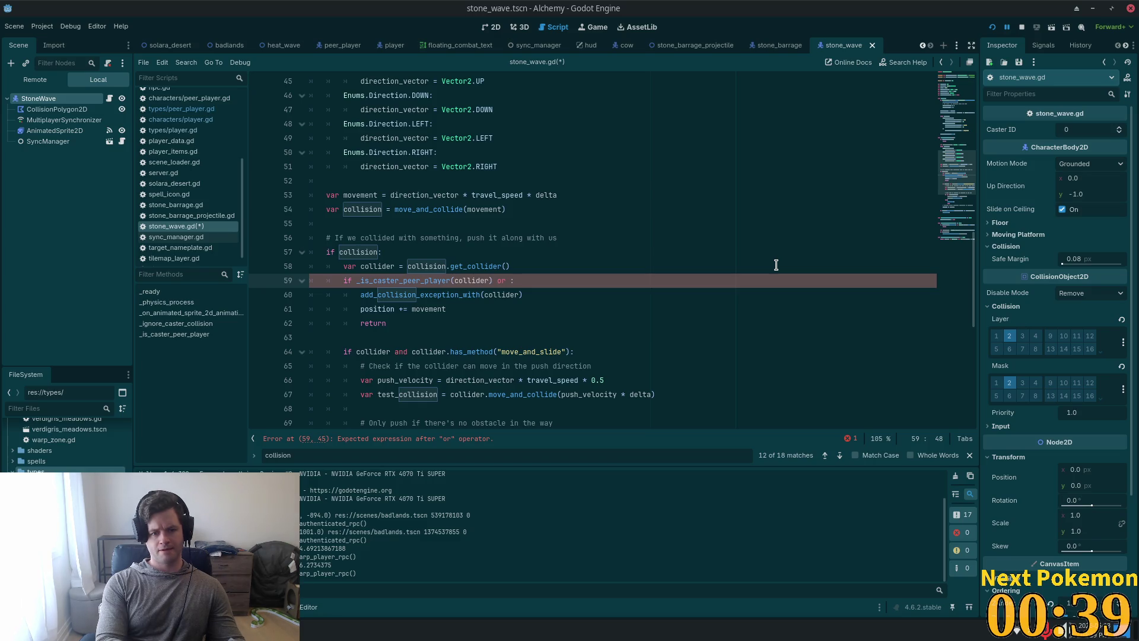
key(BackSpace)
text(coll)
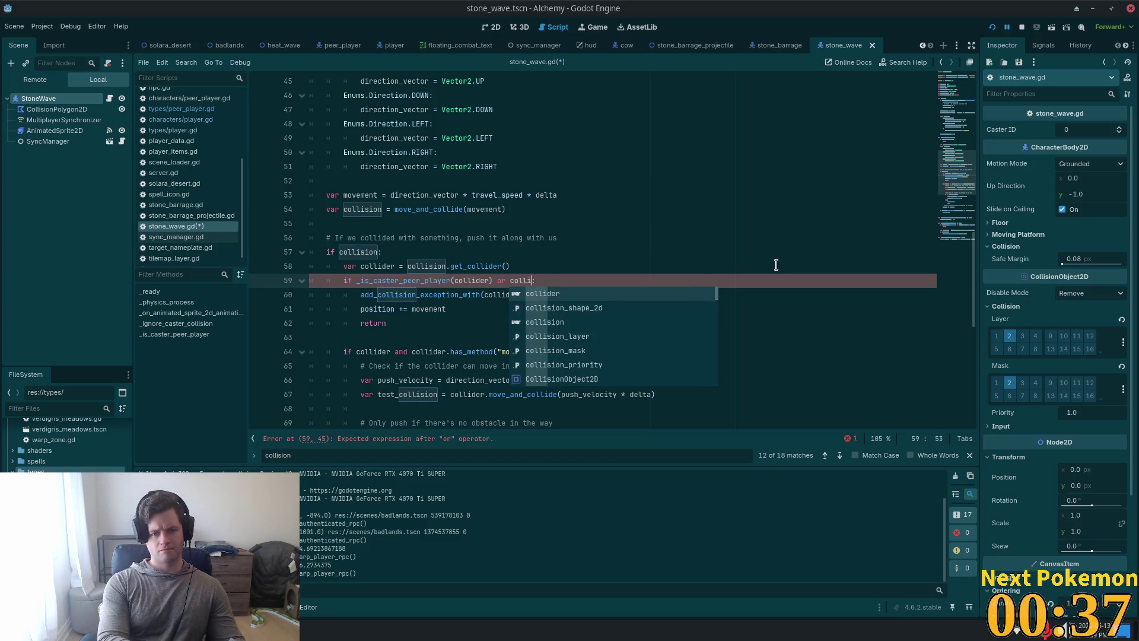
text(ider is )
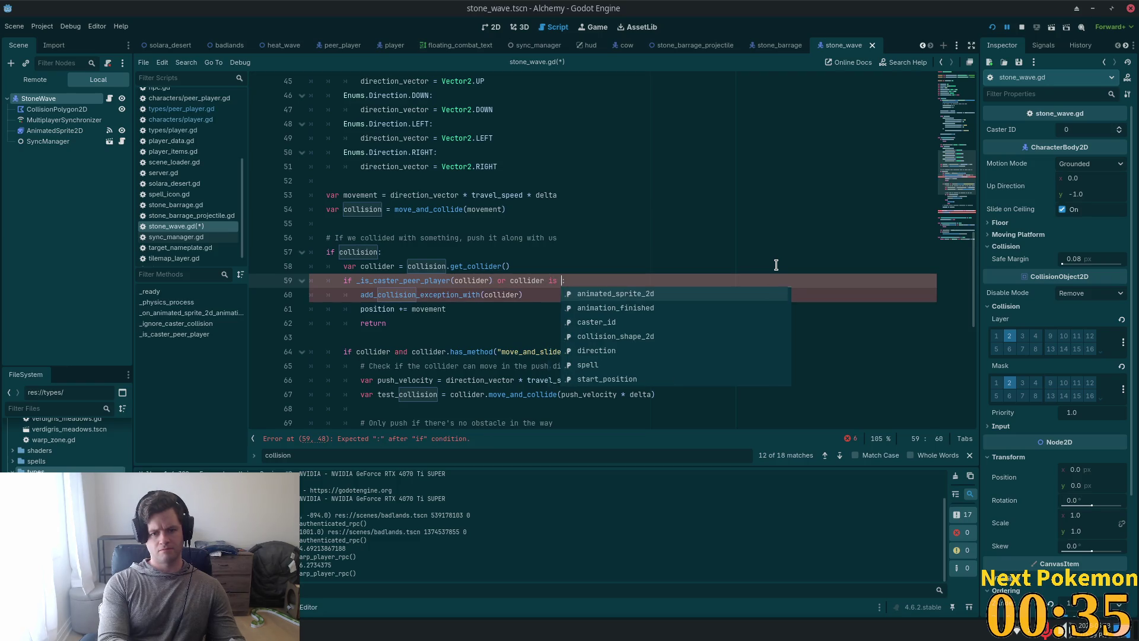
text(Player)
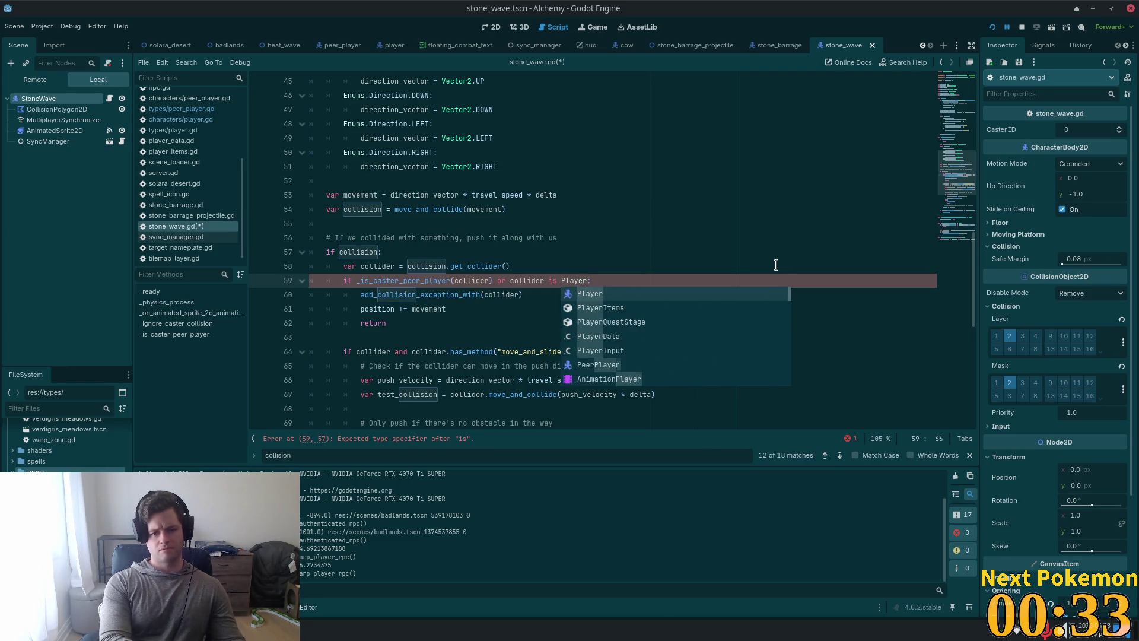
key(ctrl+s)
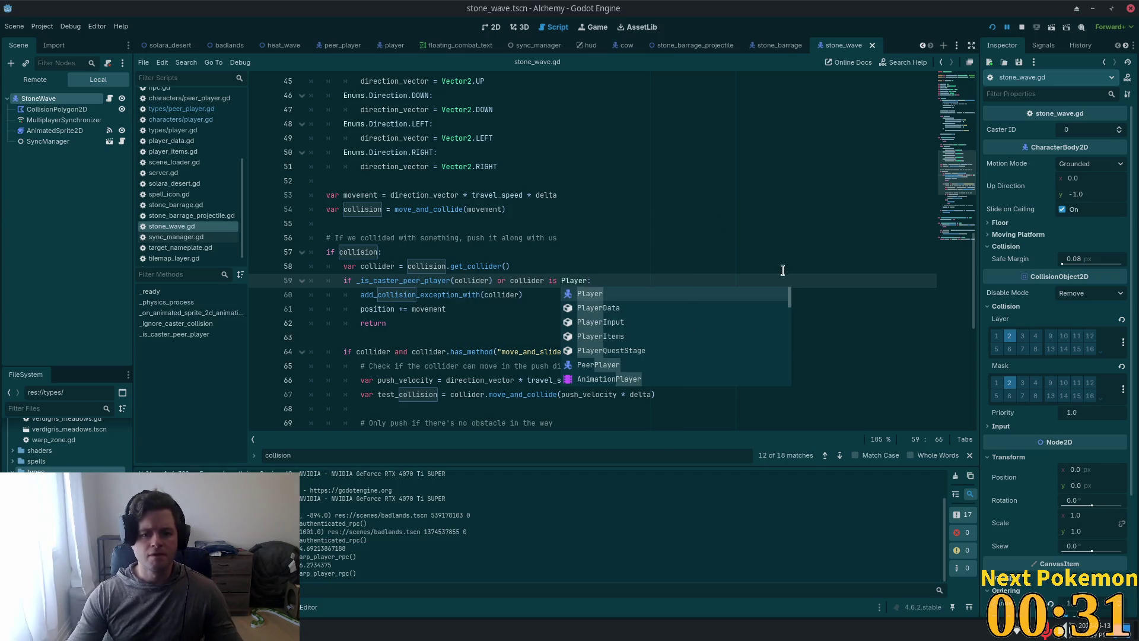
click(693, 224)
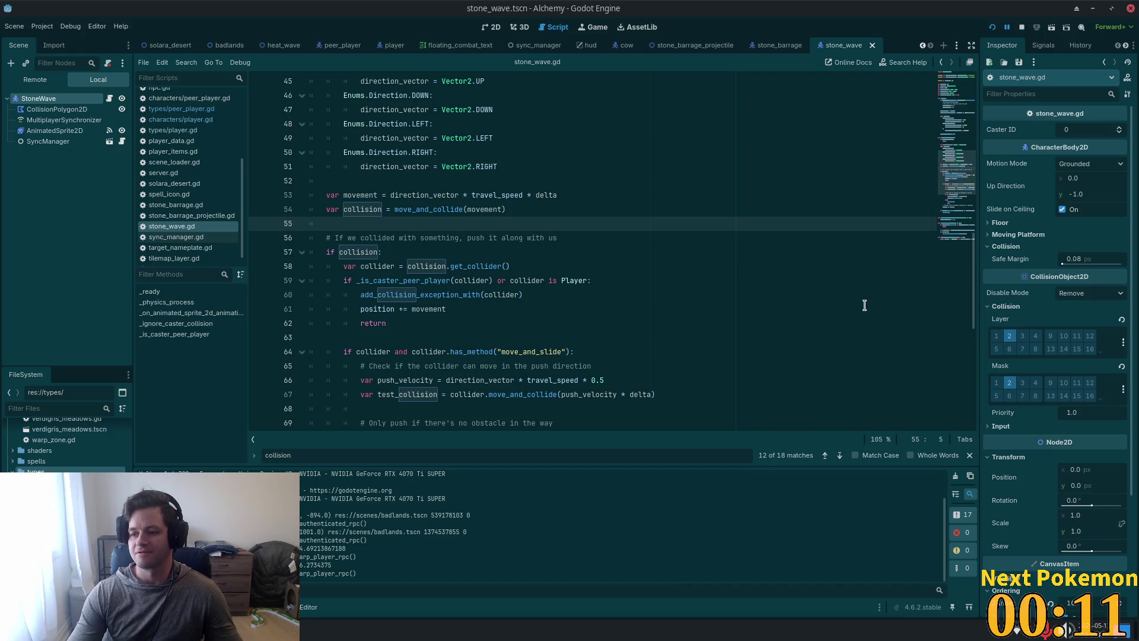
click(514, 195)
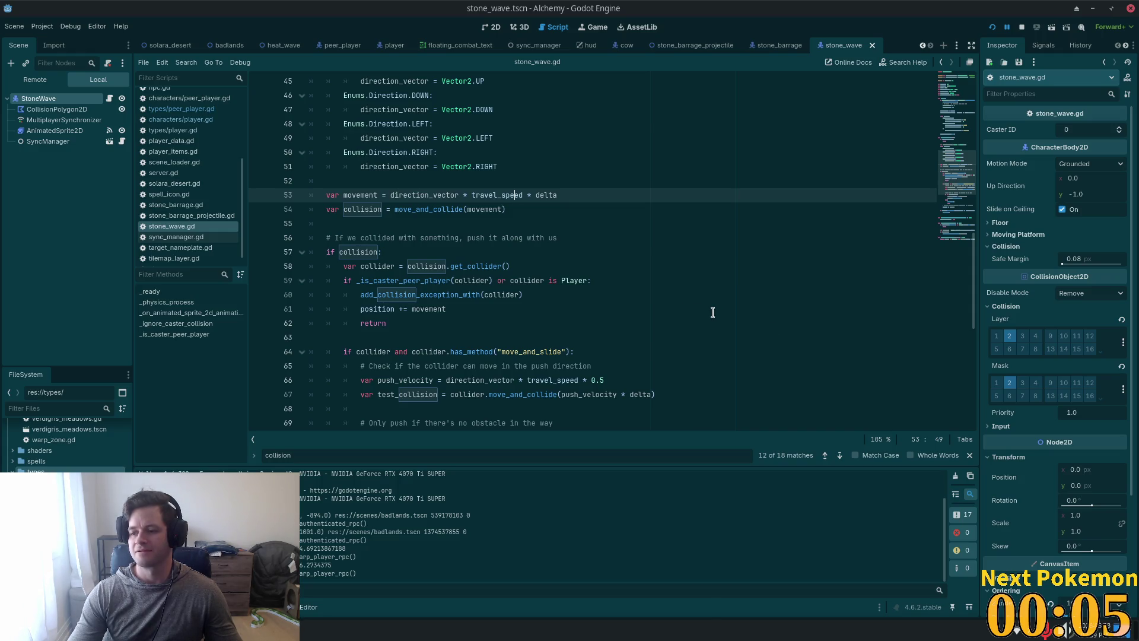
click(658, 308)
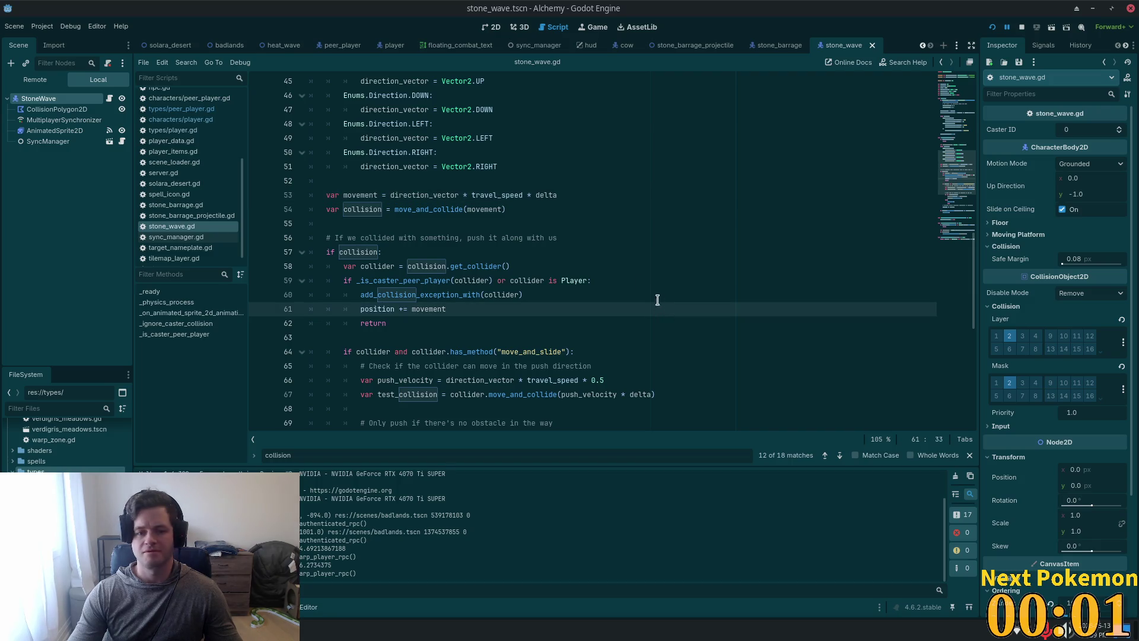
click(599, 252)
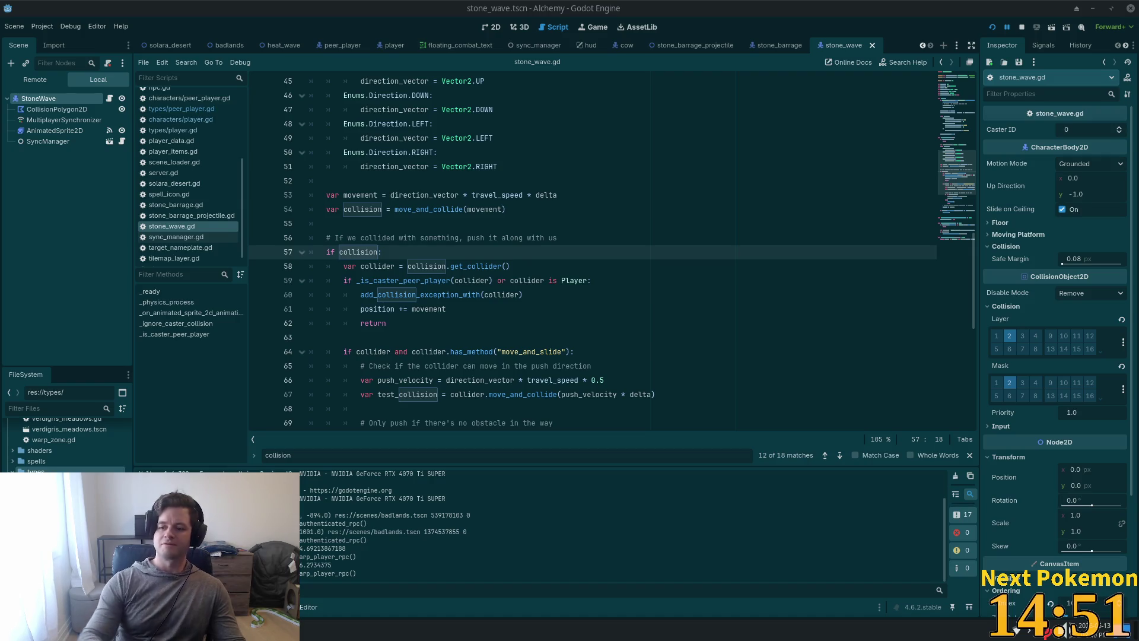
click(507, 265)
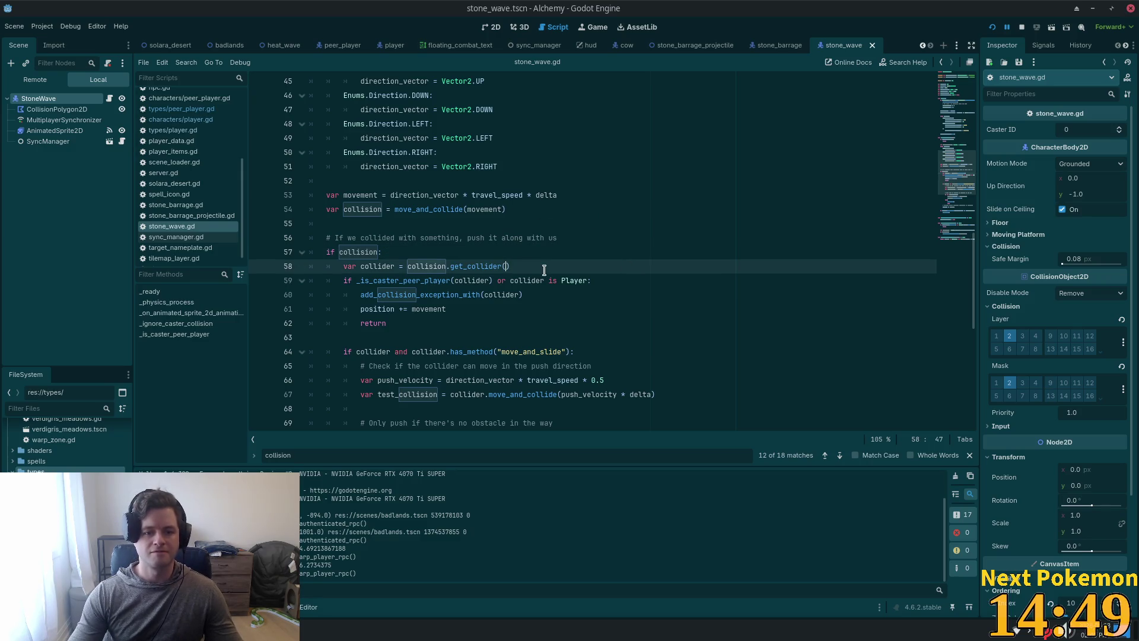
click(523, 317)
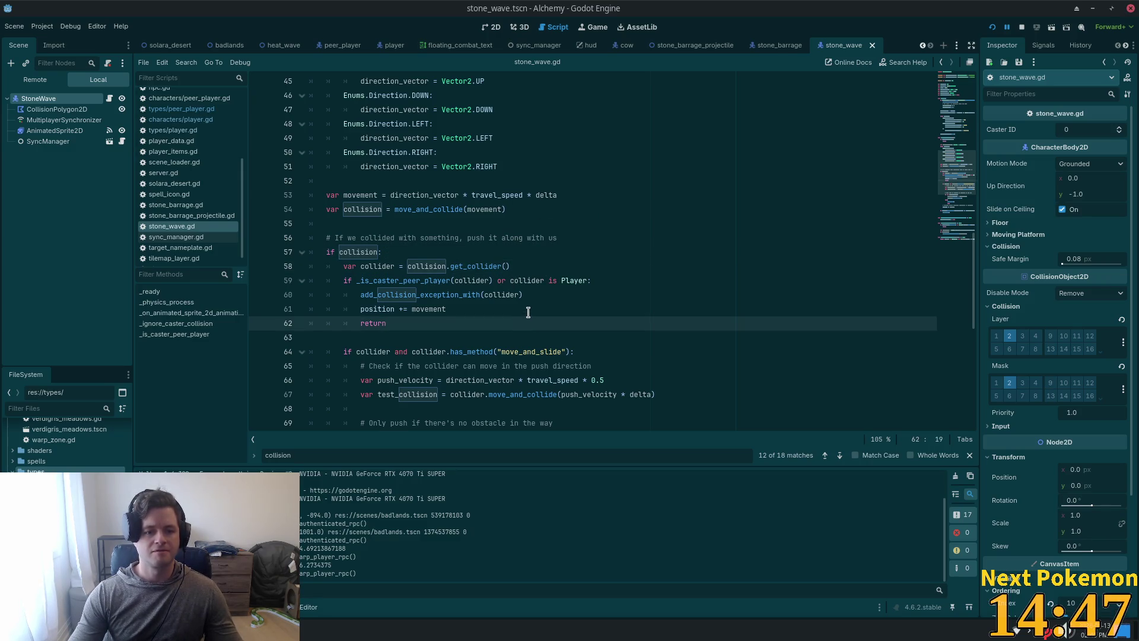
scroll(528, 312, down, 3)
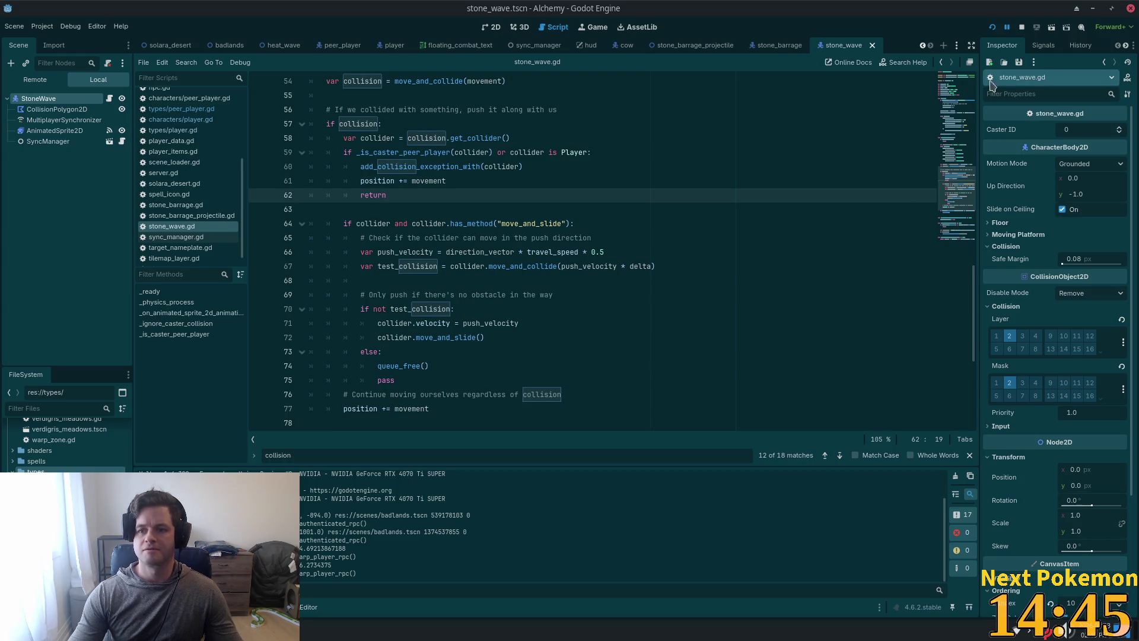
click(585, 226)
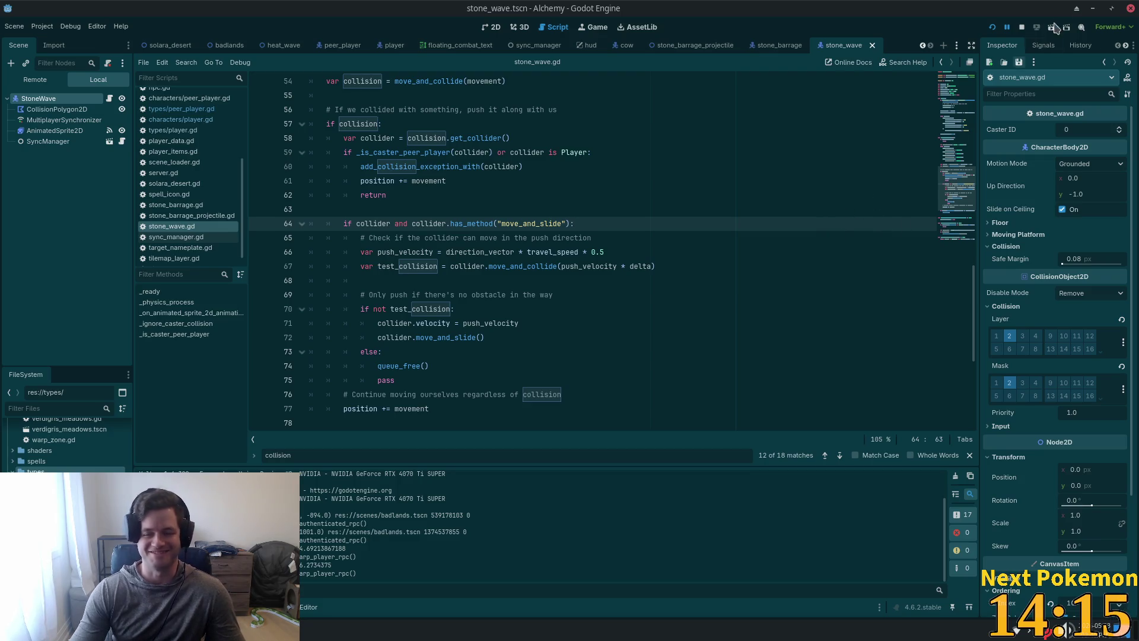
click(992, 27)
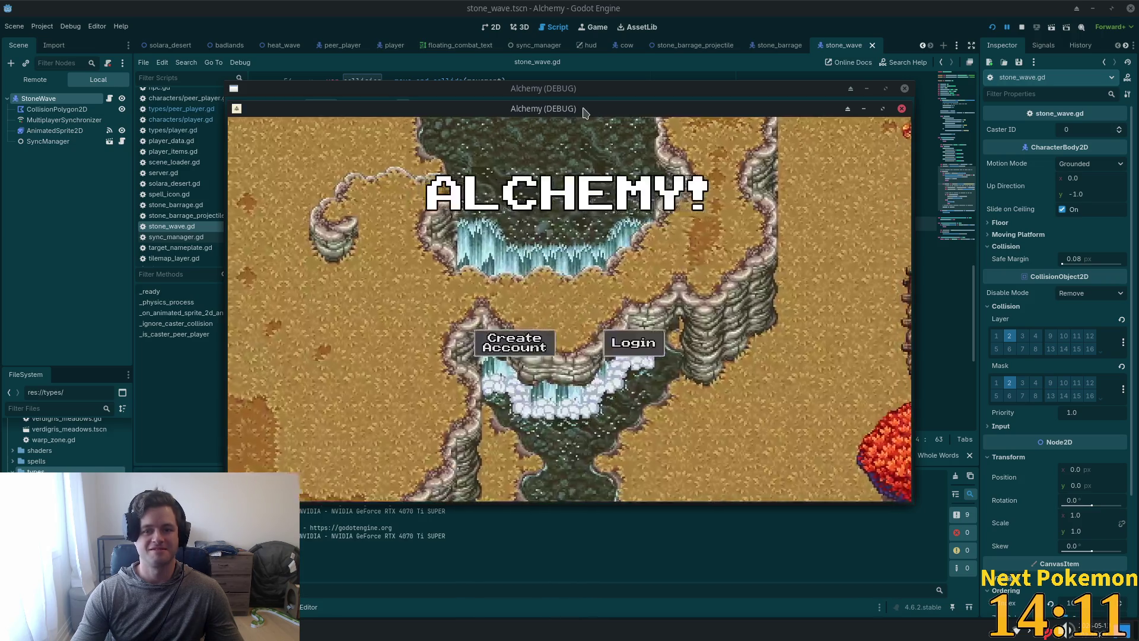
Step: Arrange the two Alchemy (DEBUG) windows side by side and enter the game on the second client
drag(616, 114, 423, 64)
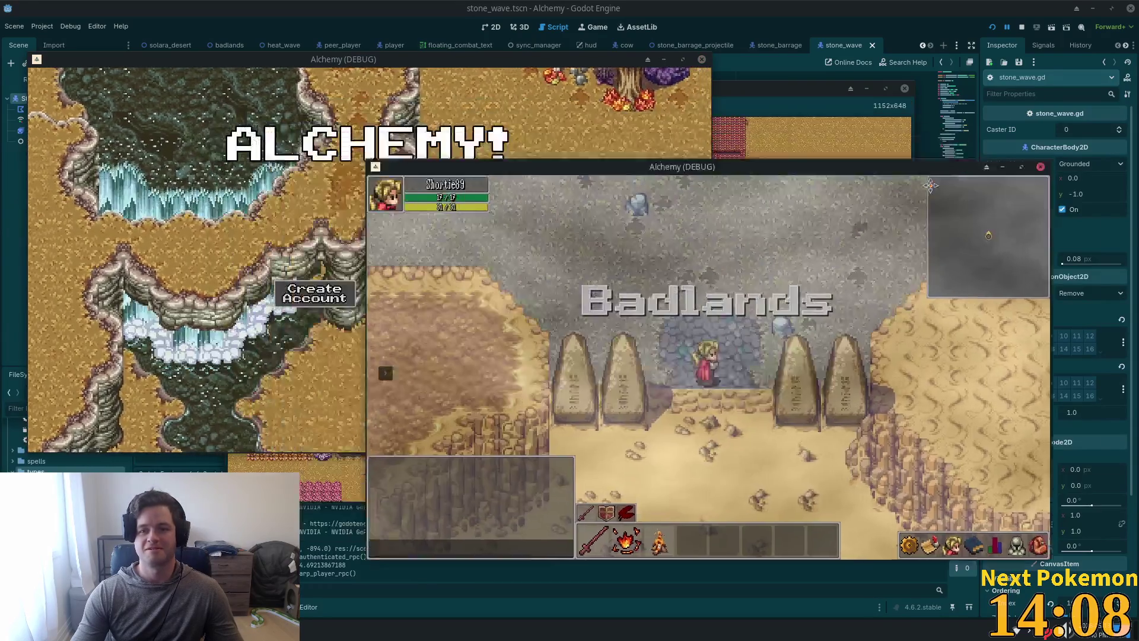
drag(930, 185, 975, 200)
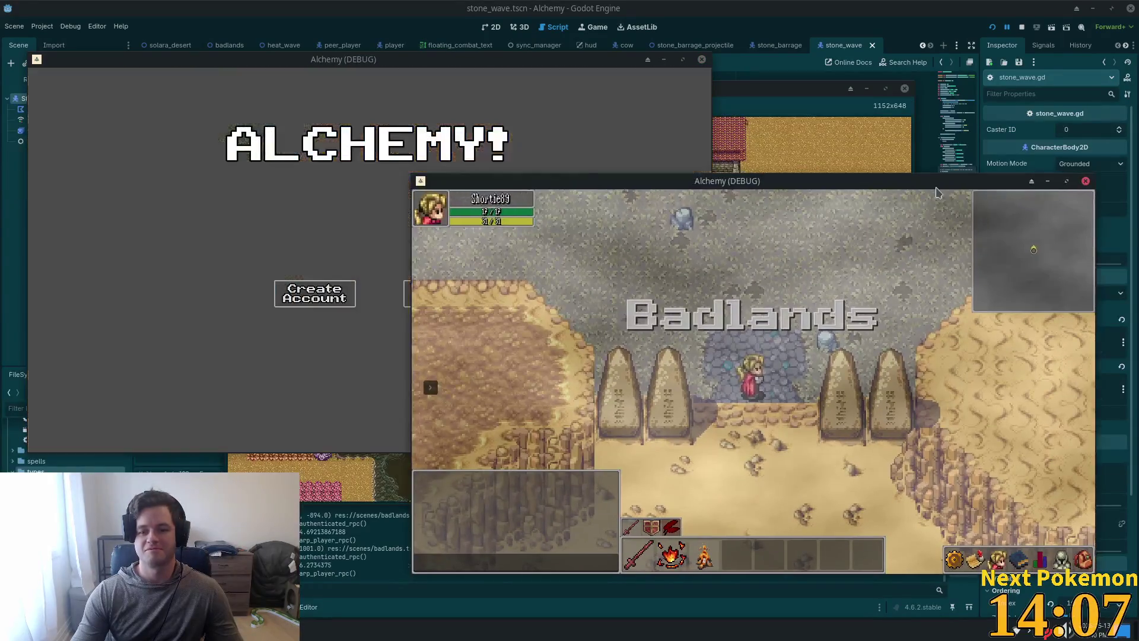
click(314, 293)
Step: Walk the player up and right across the plateau, casting stone waves around him
key(d)
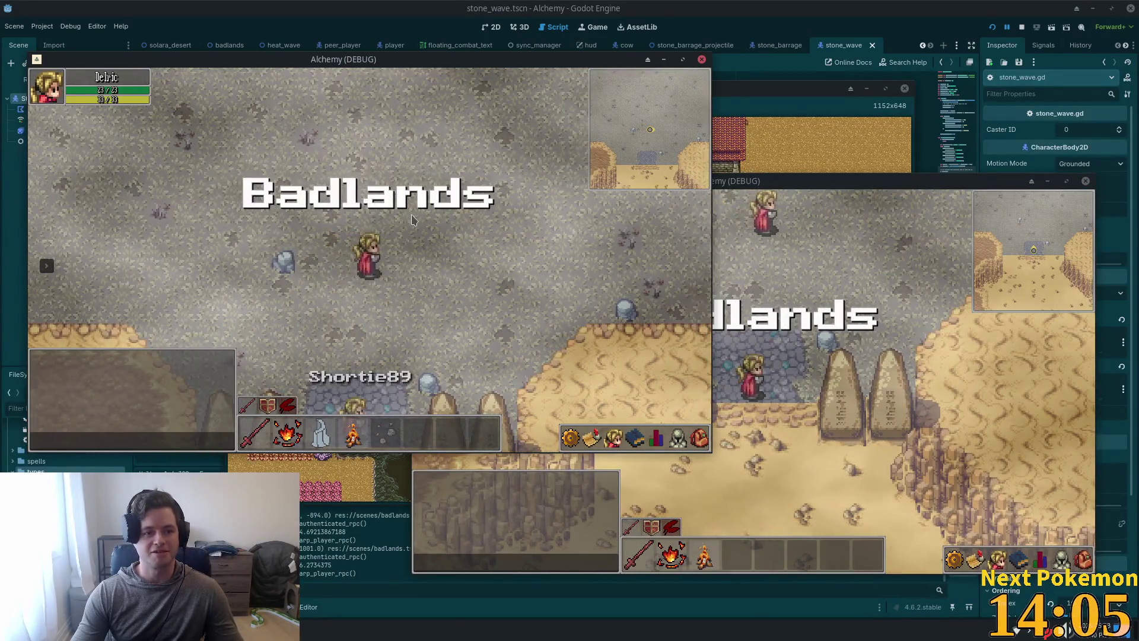
key(d)
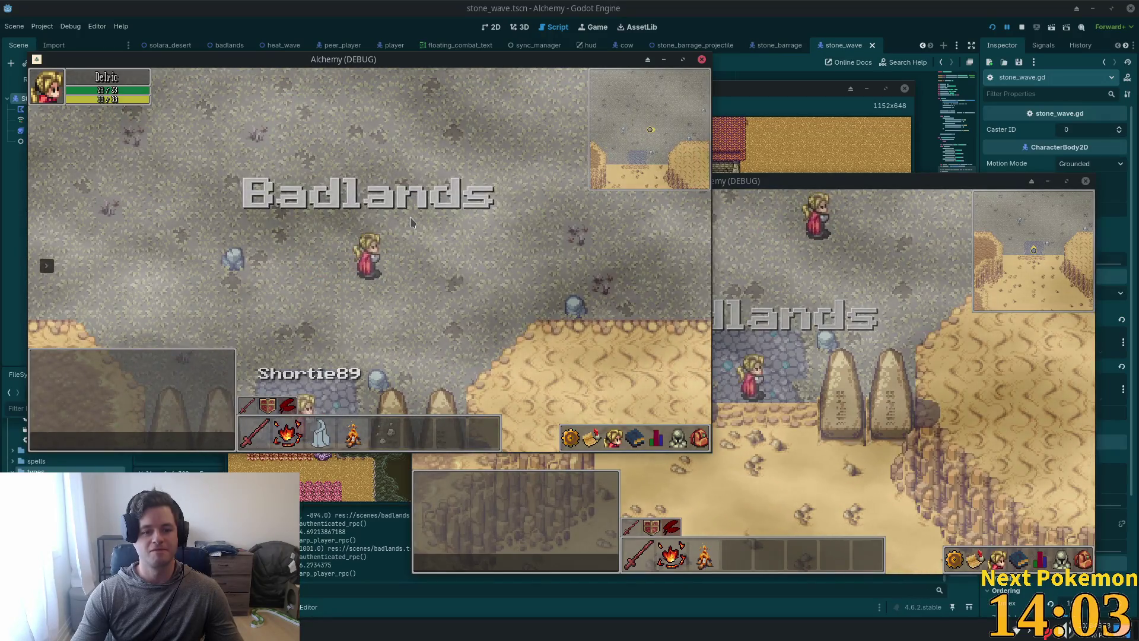
key(w)
key(d)
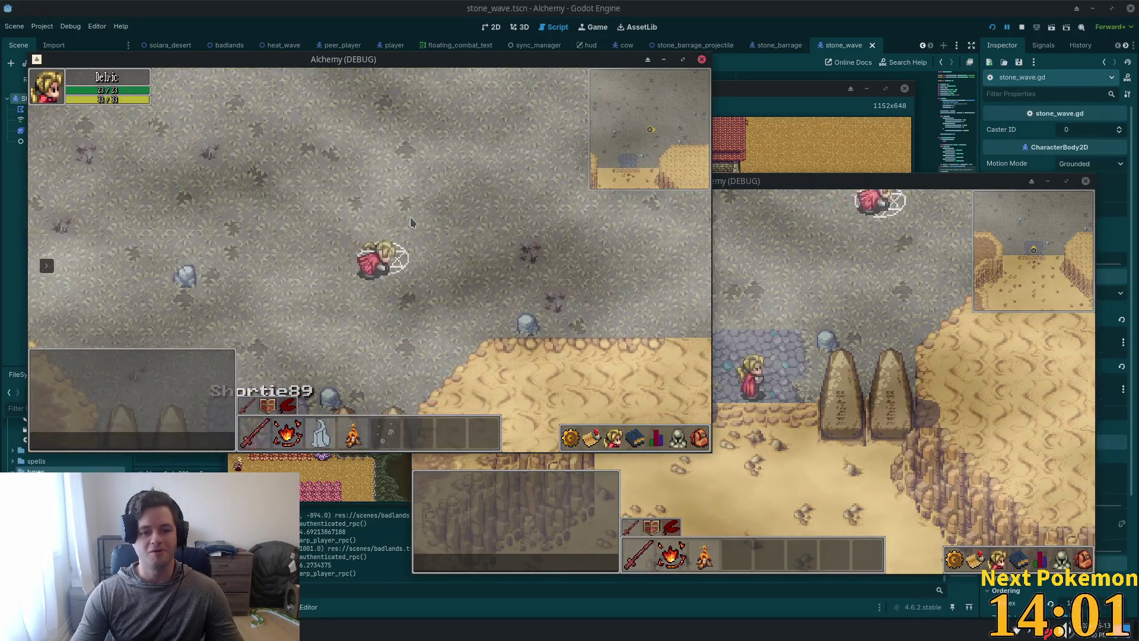
key(5)
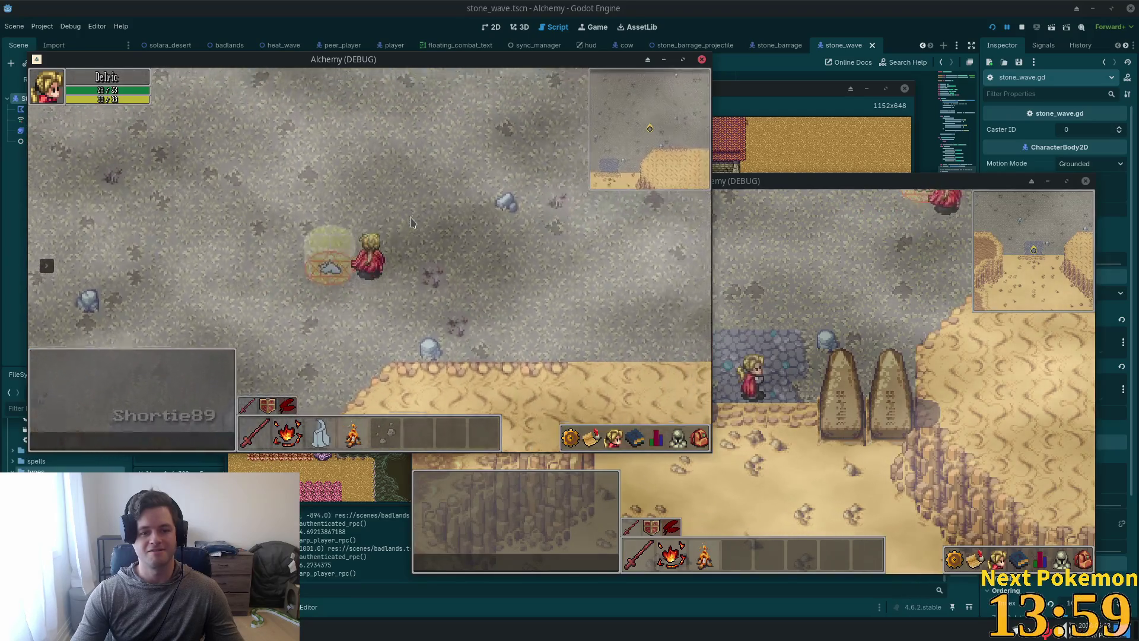
key(d)
key(w)
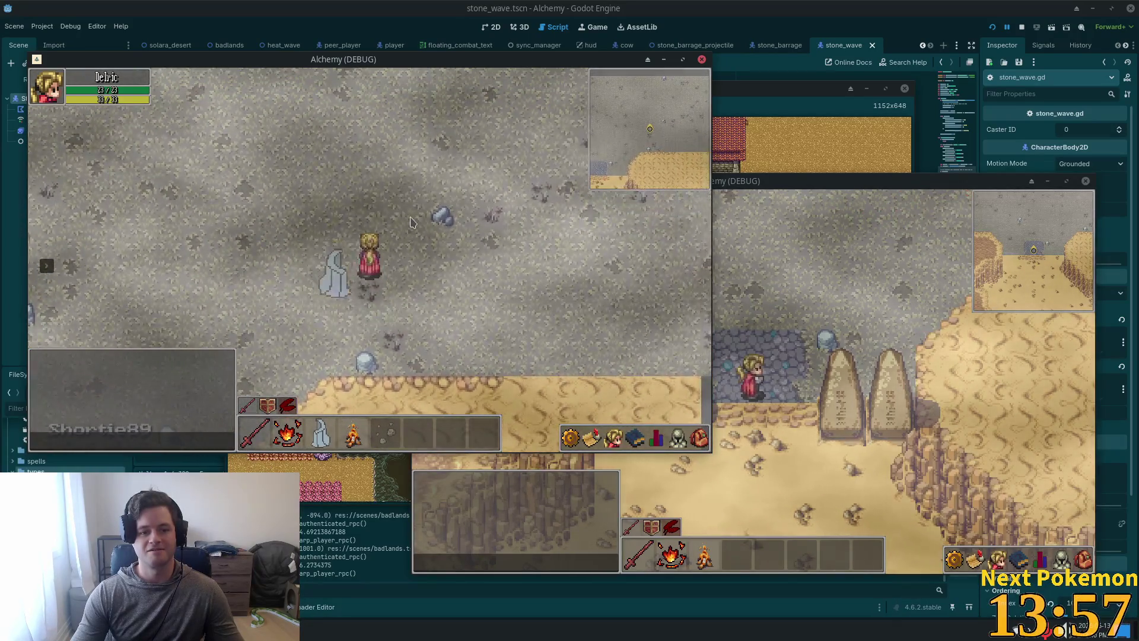
key(d)
key(w)
key(d)
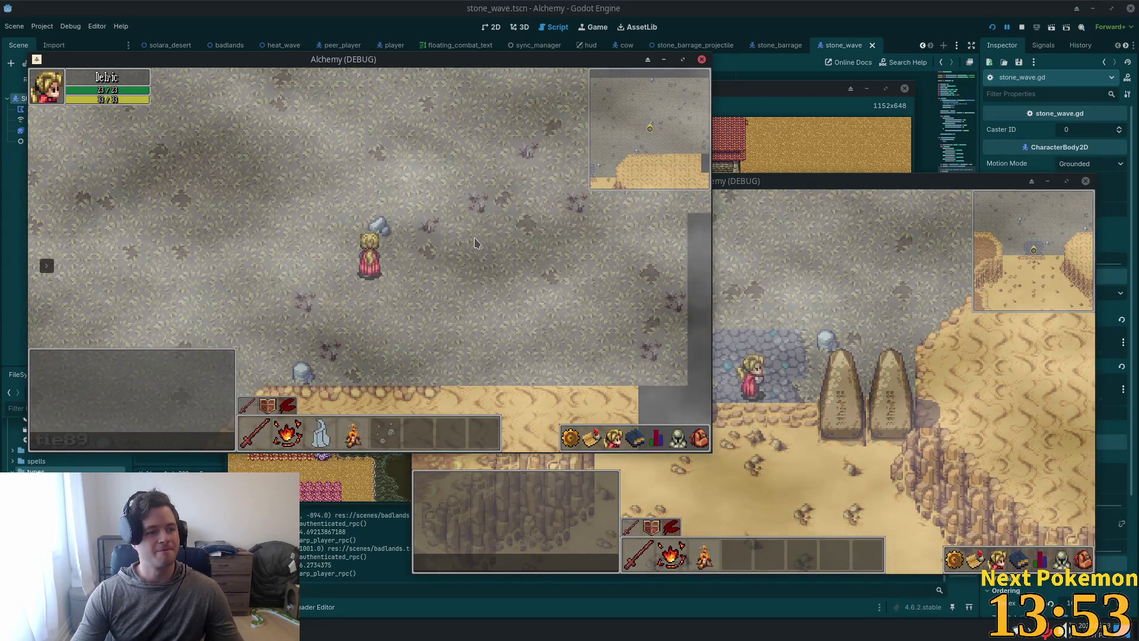
click(366, 245)
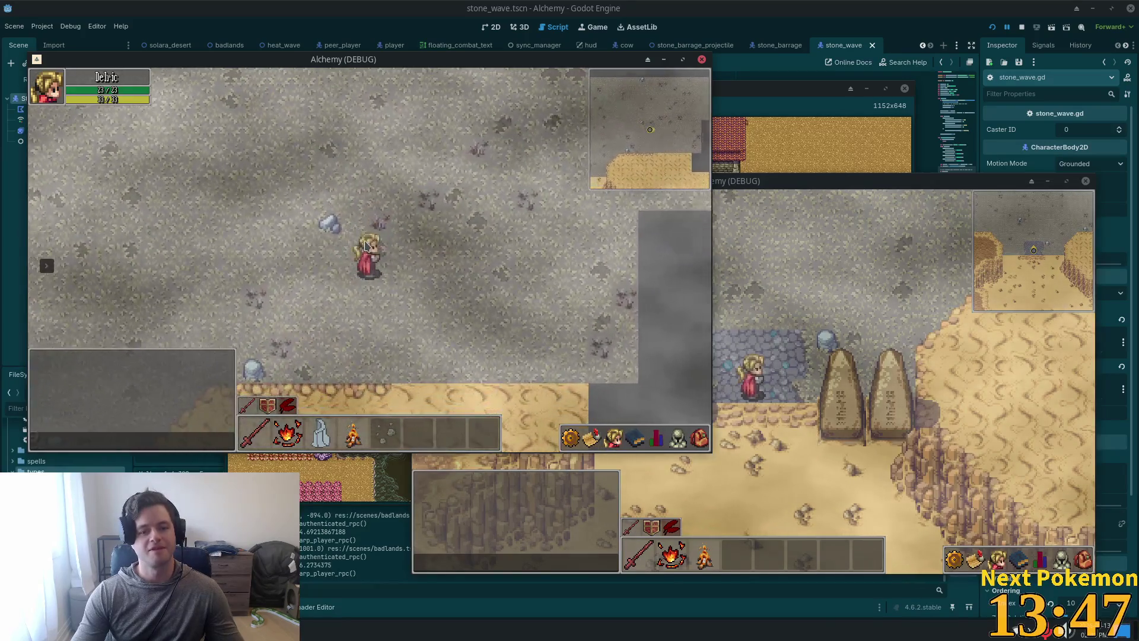
click(367, 245)
key(d)
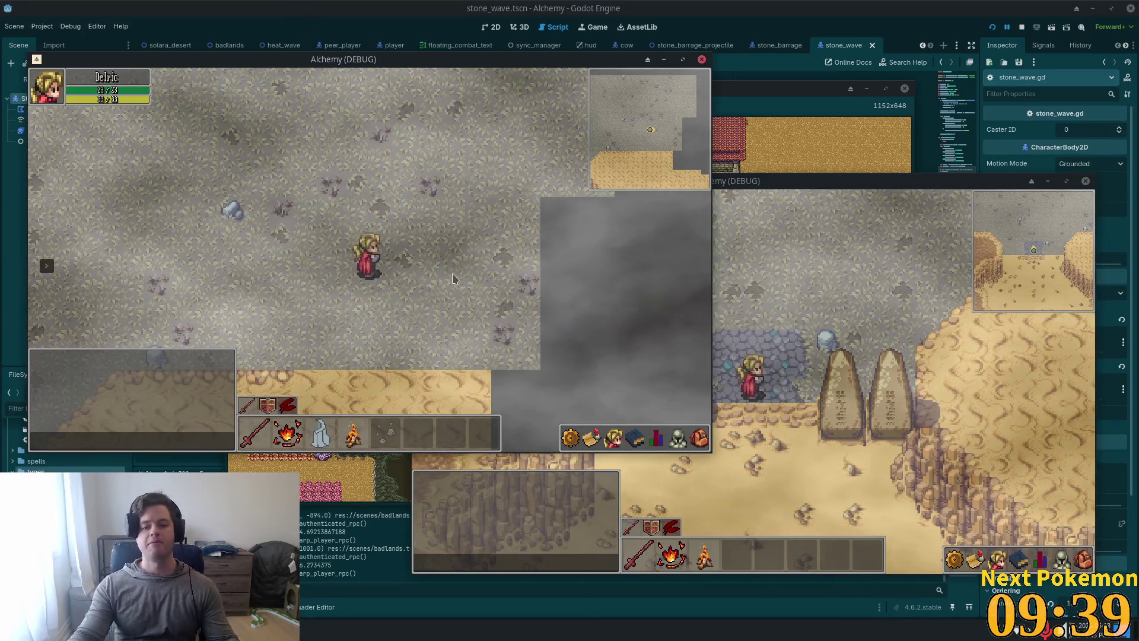
Step: Walk the first player left while casting a stone wave, then move the second client's player up-right
key(a)
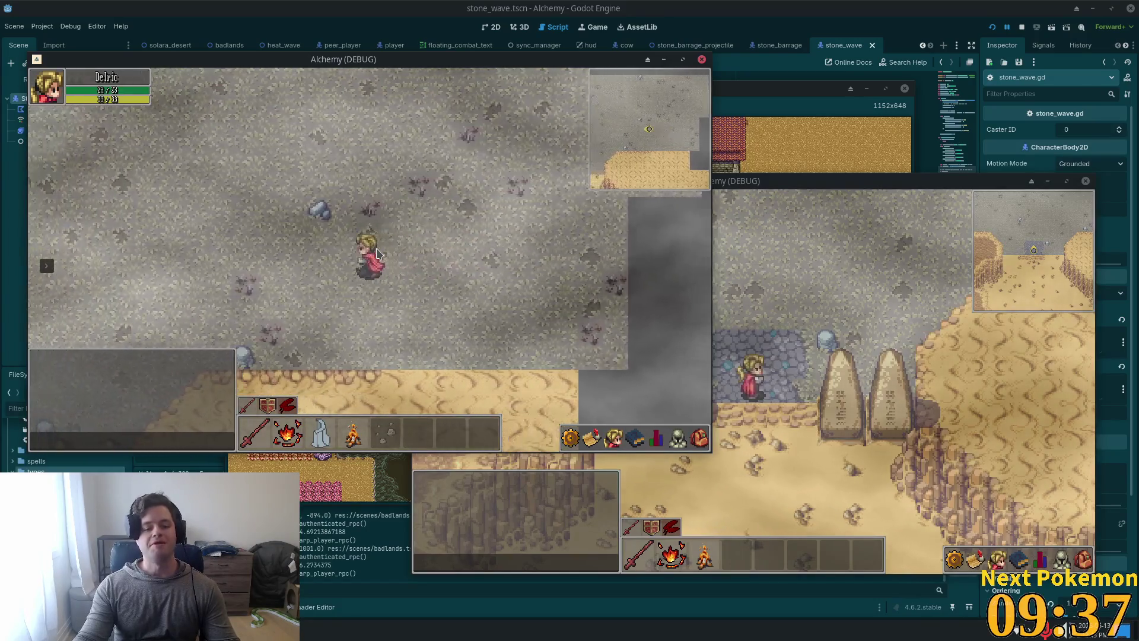
key(a)
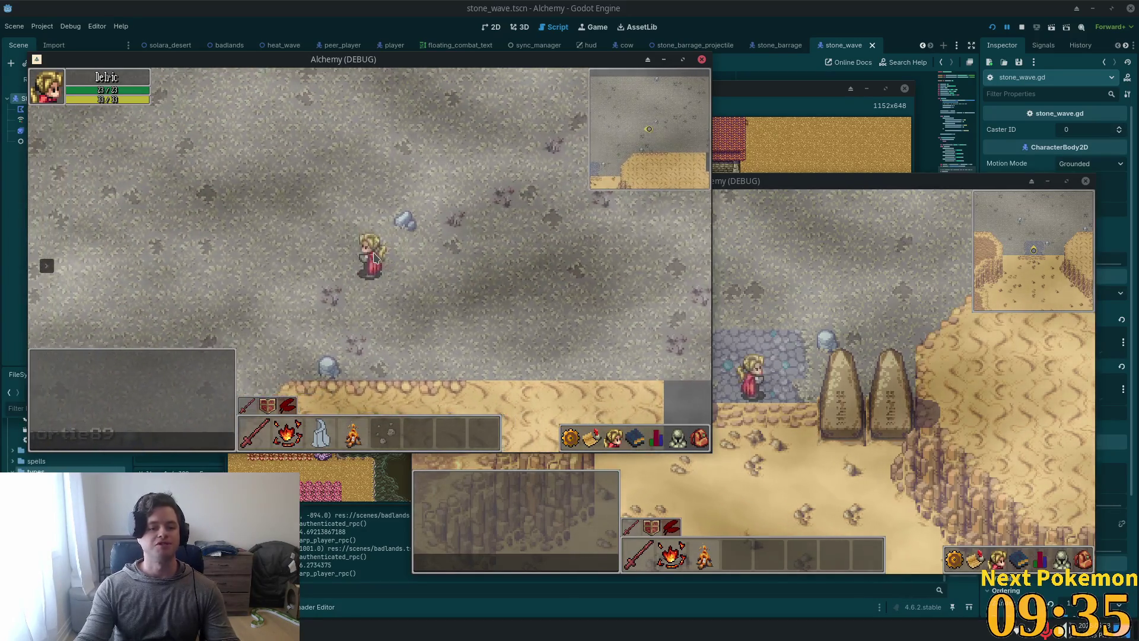
key(a)
click(374, 258)
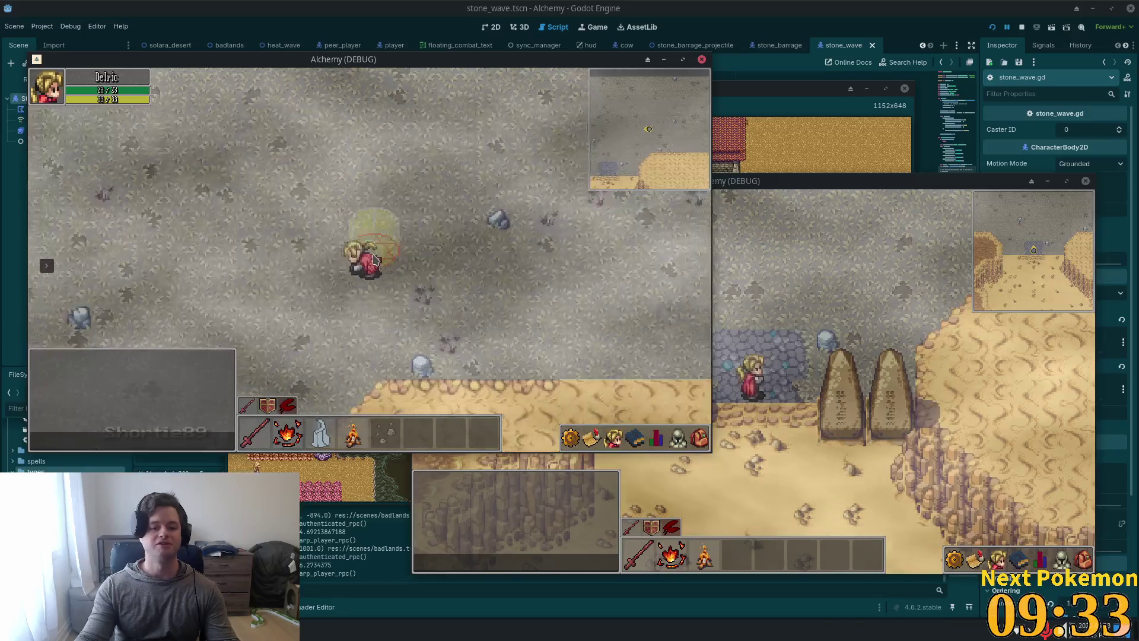
key(a)
key(w)
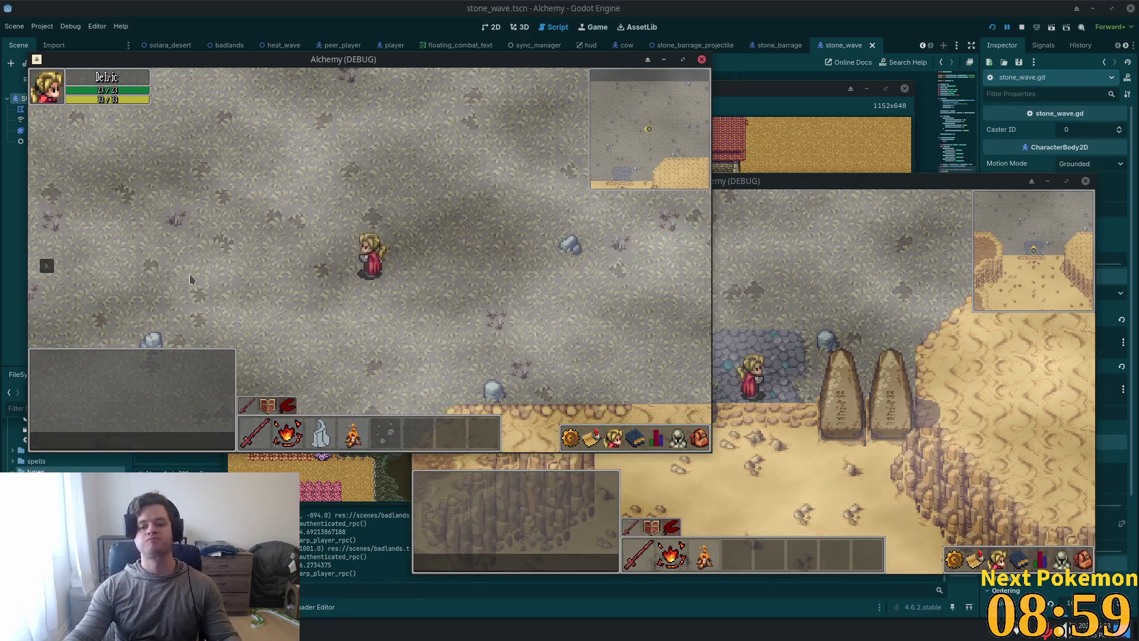
click(876, 279)
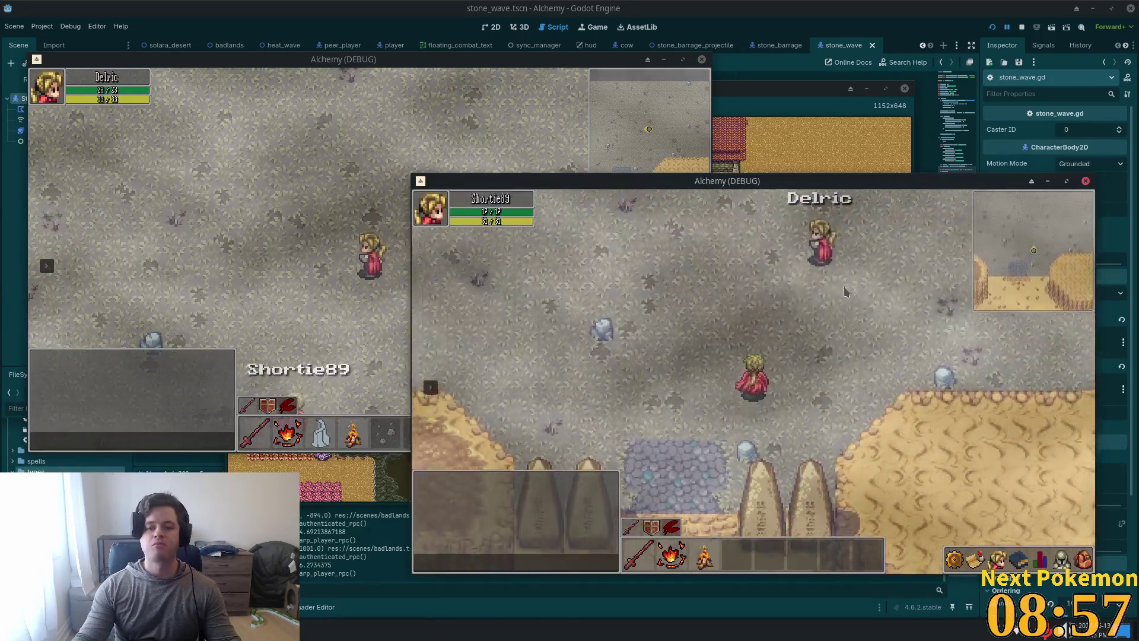
Step: Bring the two players next to each other and cast spell 3 between them
click(375, 275)
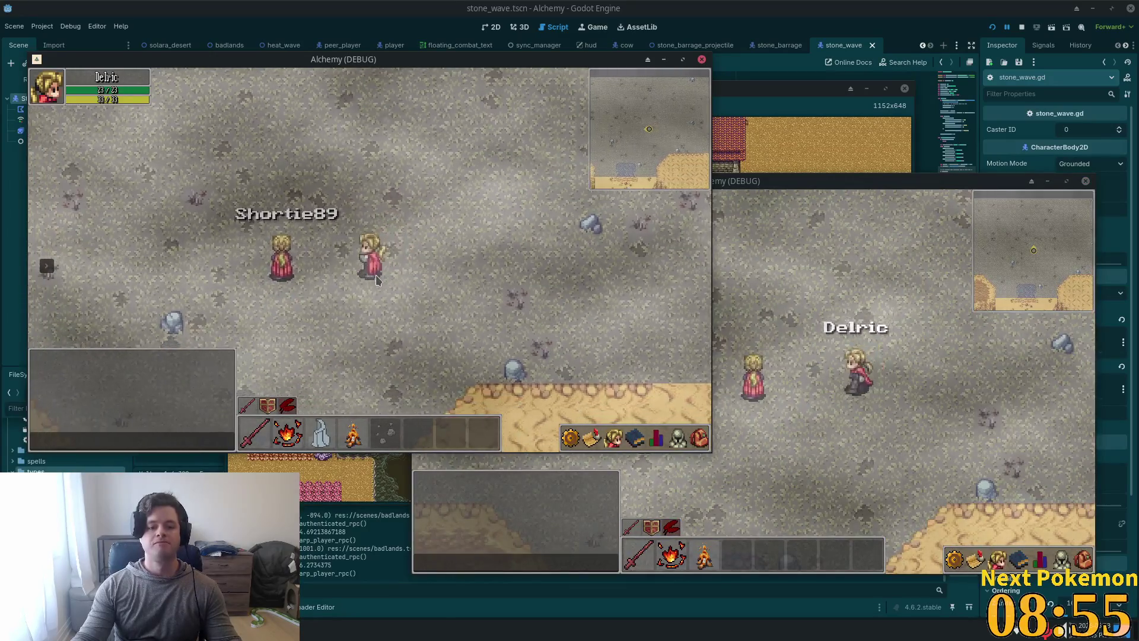
key(3)
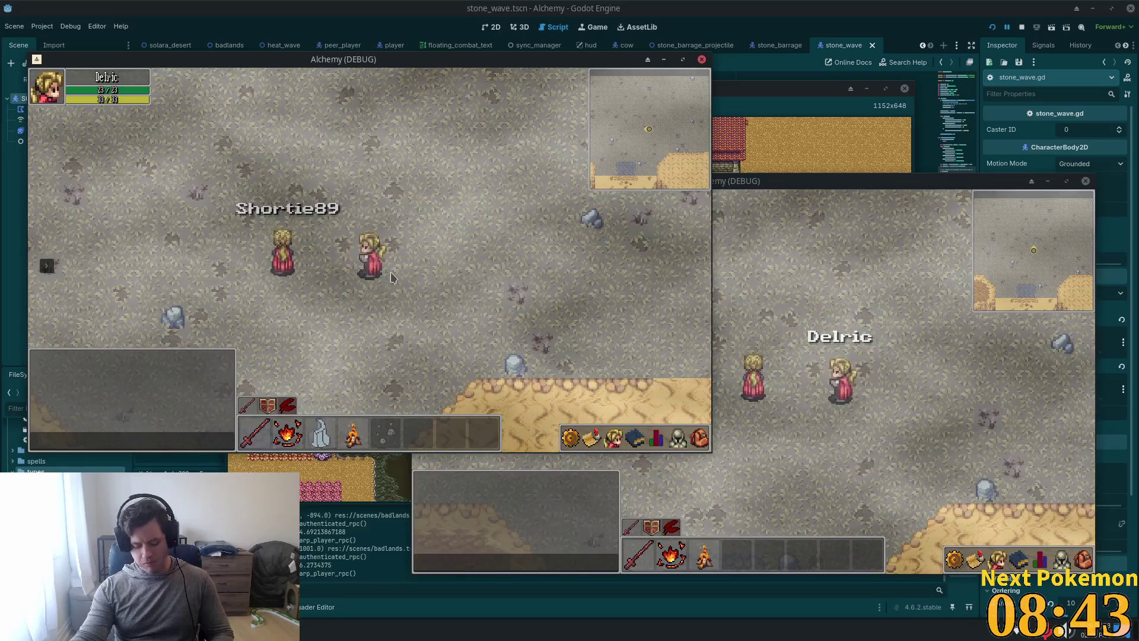
click(559, 271)
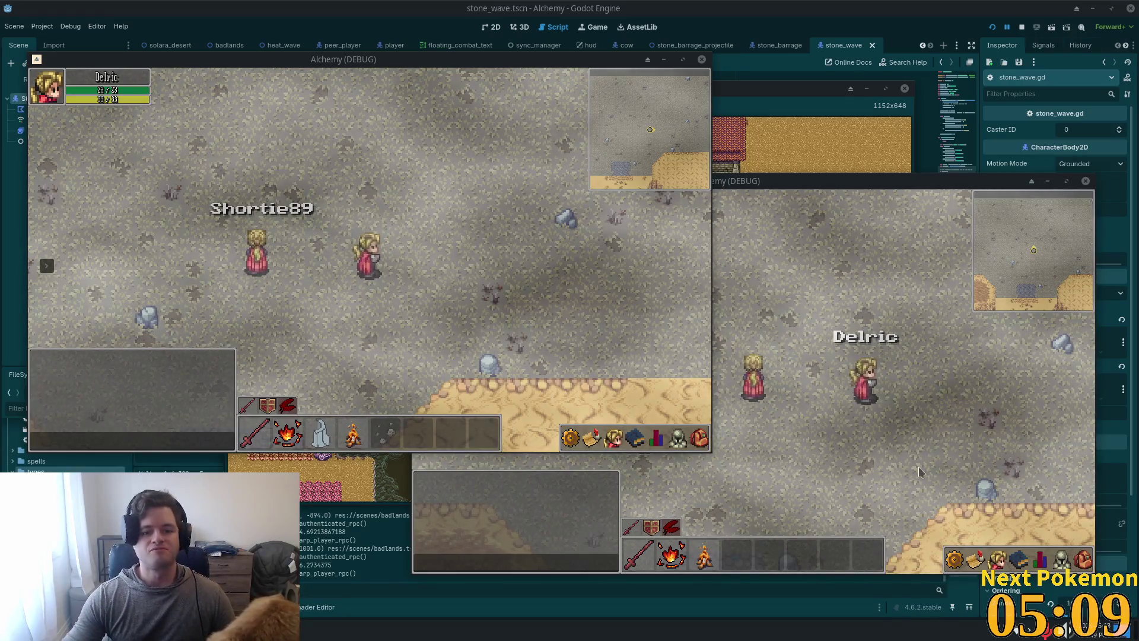
Step: Walk Delric back and forth around Shortie89, casting stone waves to test collision
key(w)
key(s)
key(d)
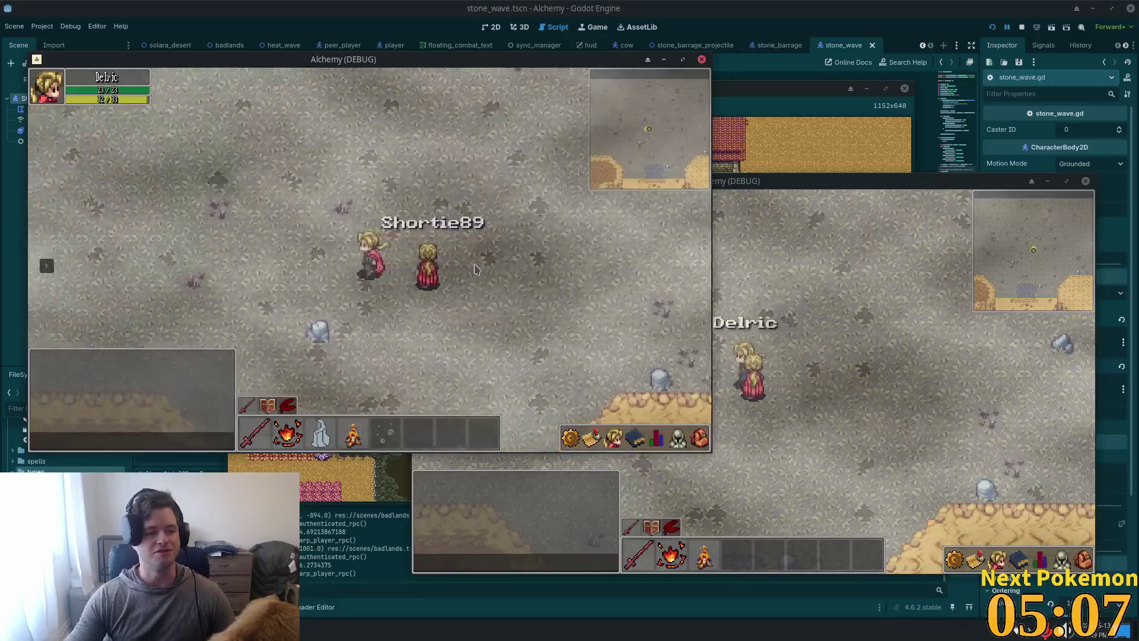
key(w)
key(a)
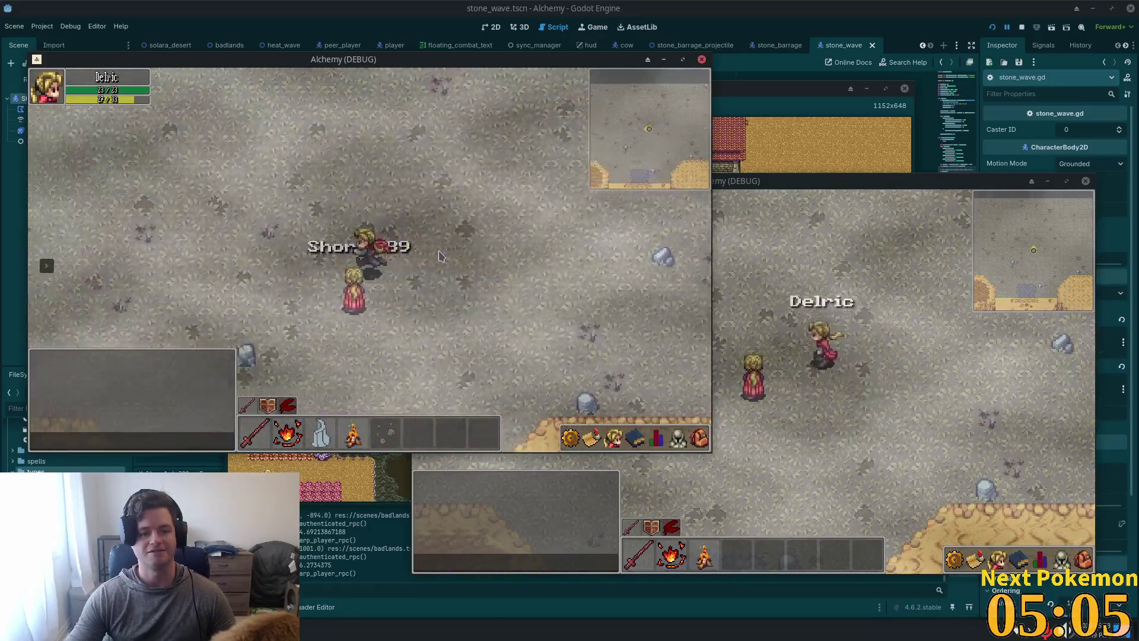
key(a)
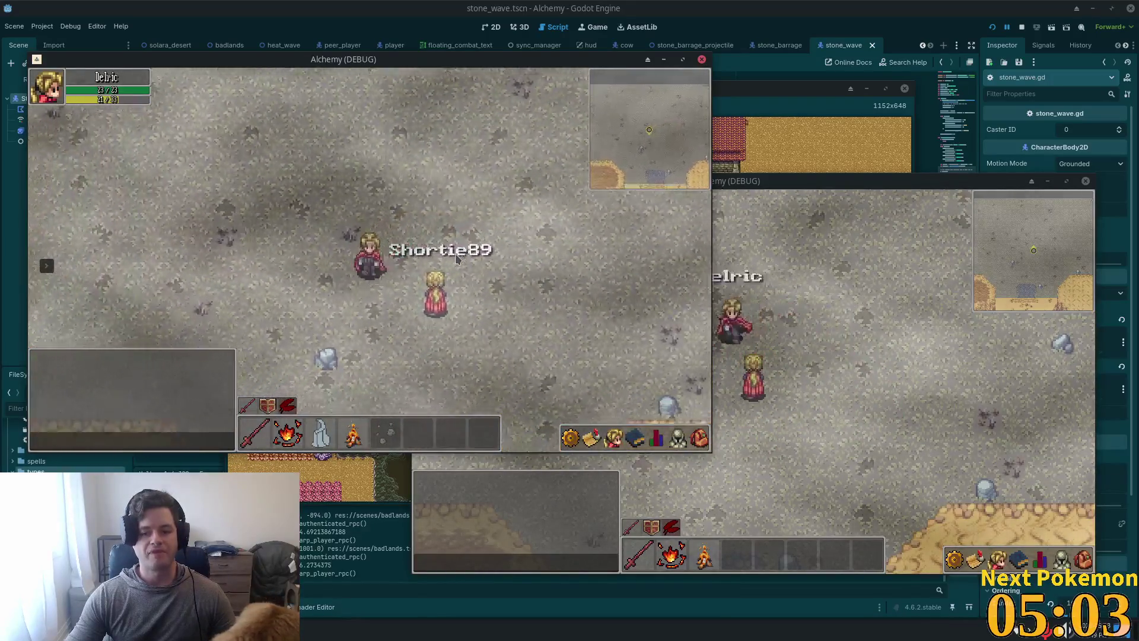
key(d)
key(s)
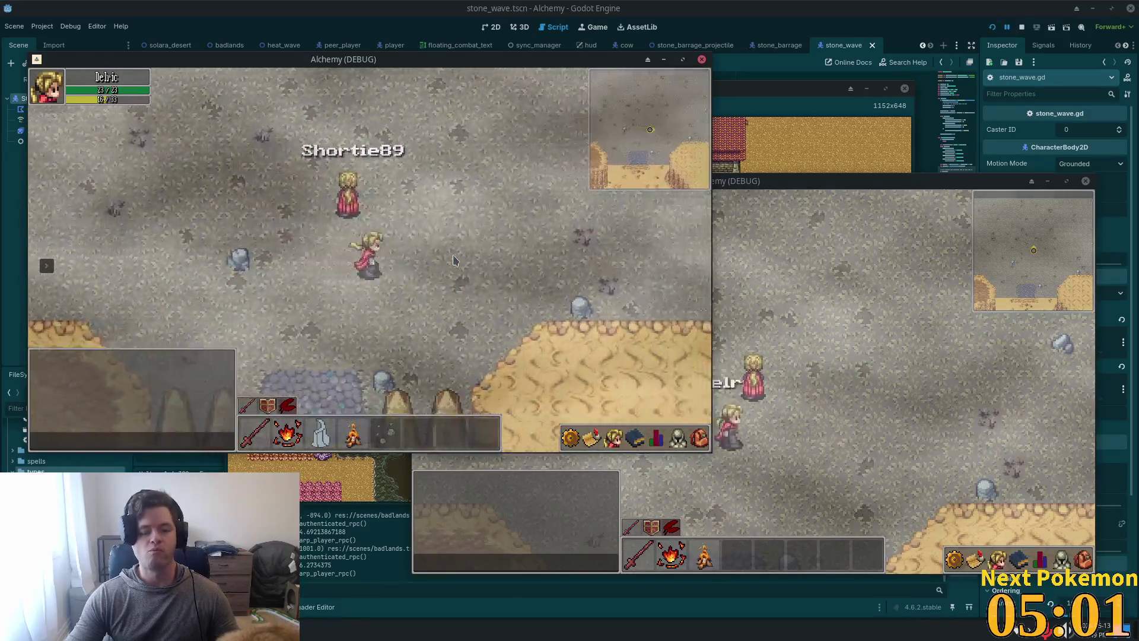
key(w)
key(a)
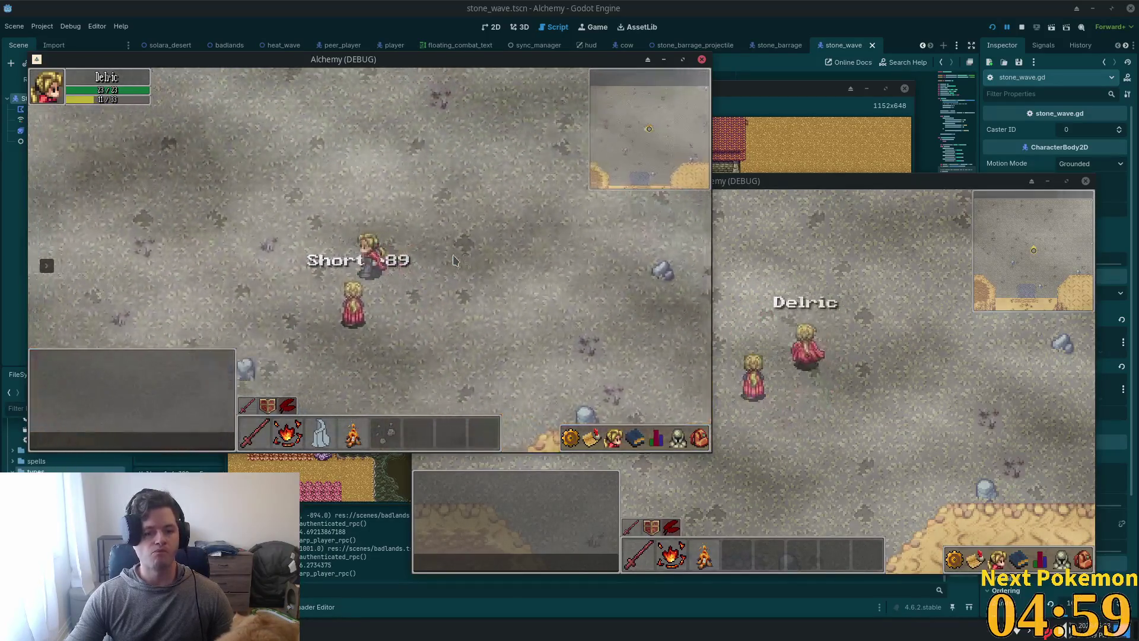
key(d)
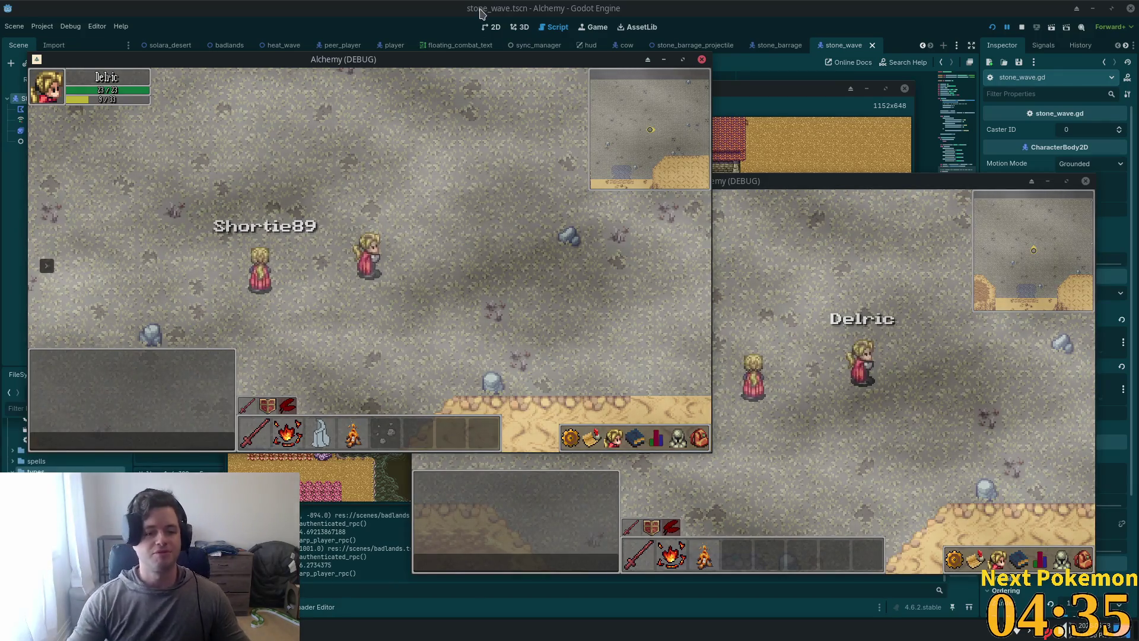
Step: Walk Delric down toward the sand, back north, then toward and away from Shortie89
key(d)
key(s)
key(a)
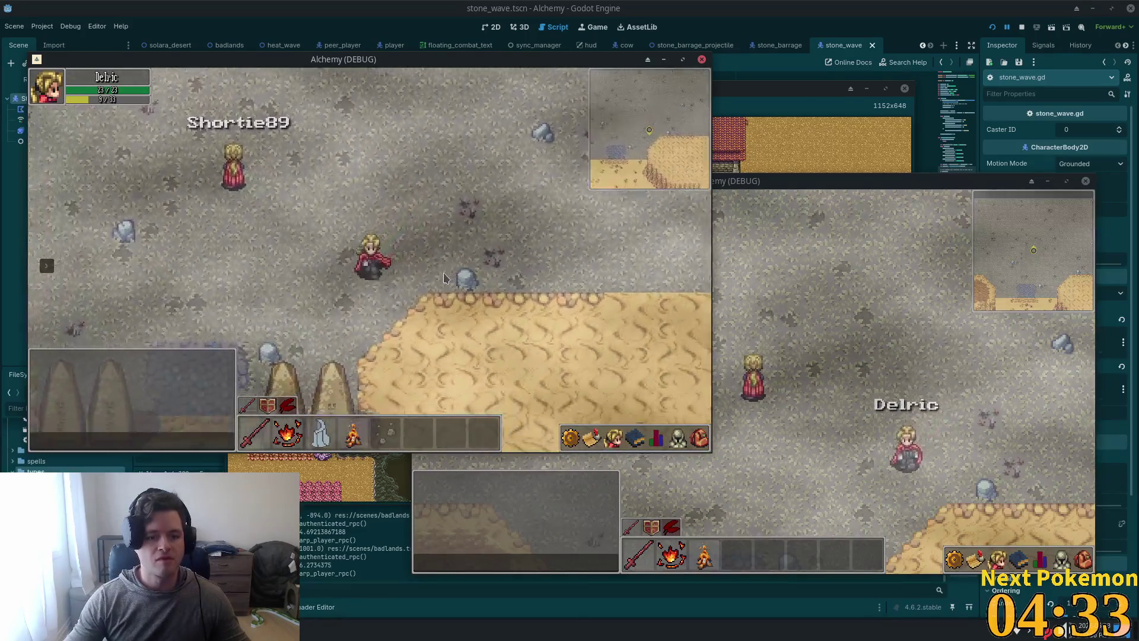
key(w)
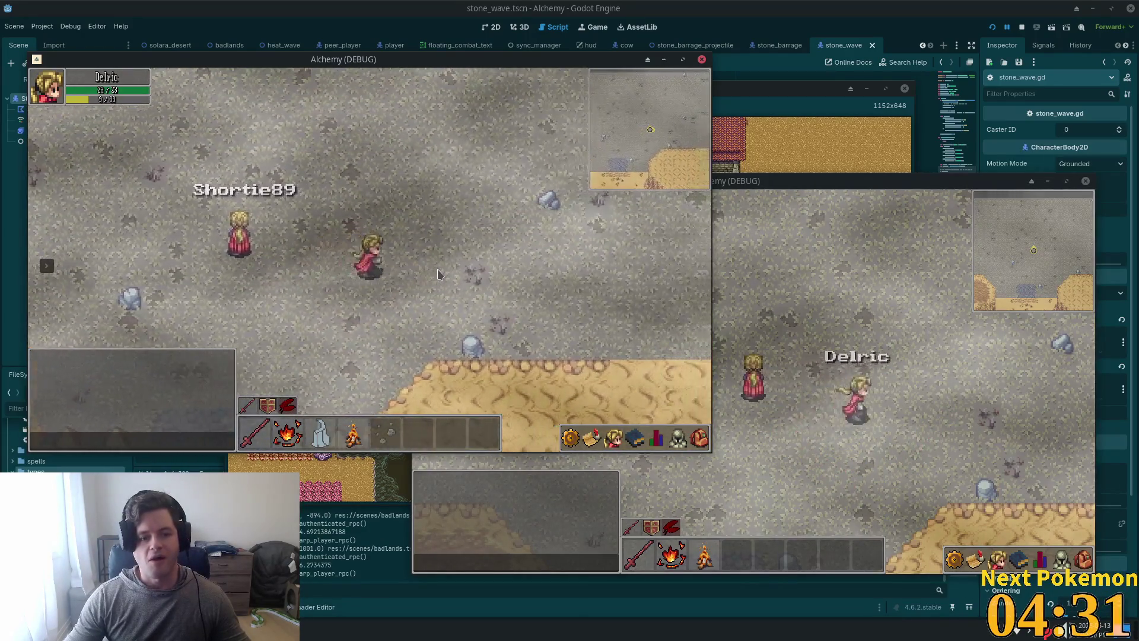
key(d)
key(w)
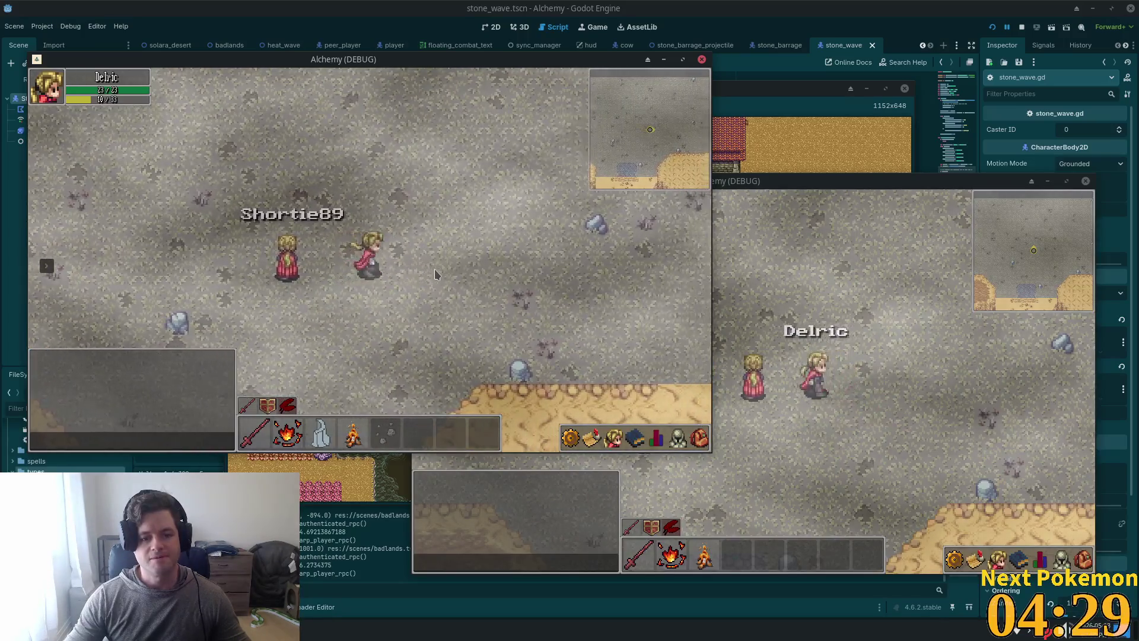
key(a)
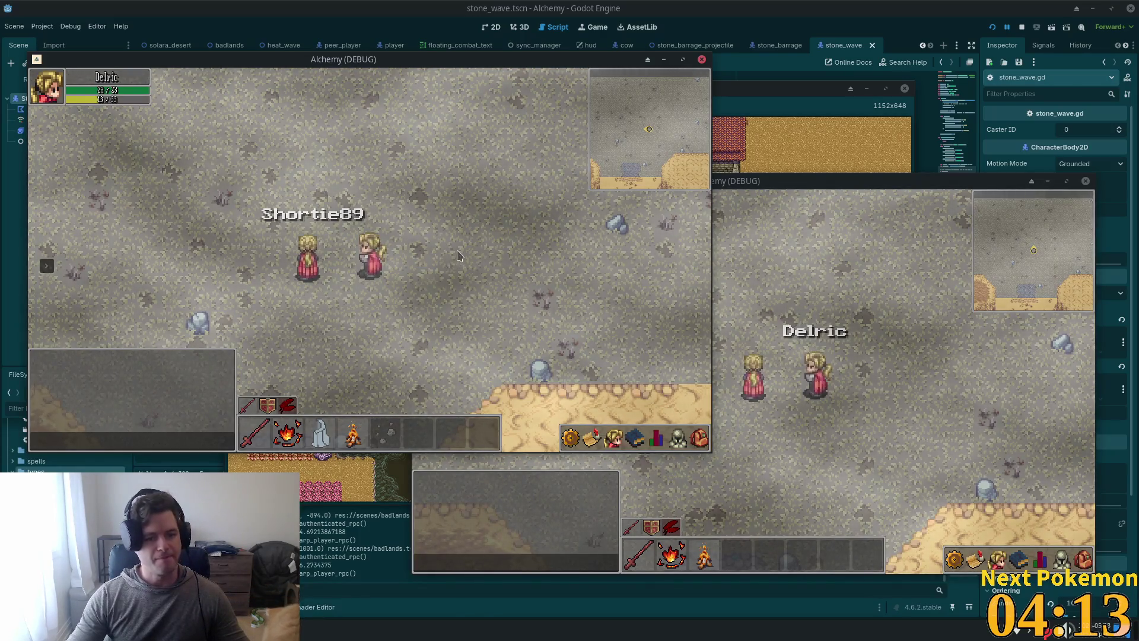
key(d)
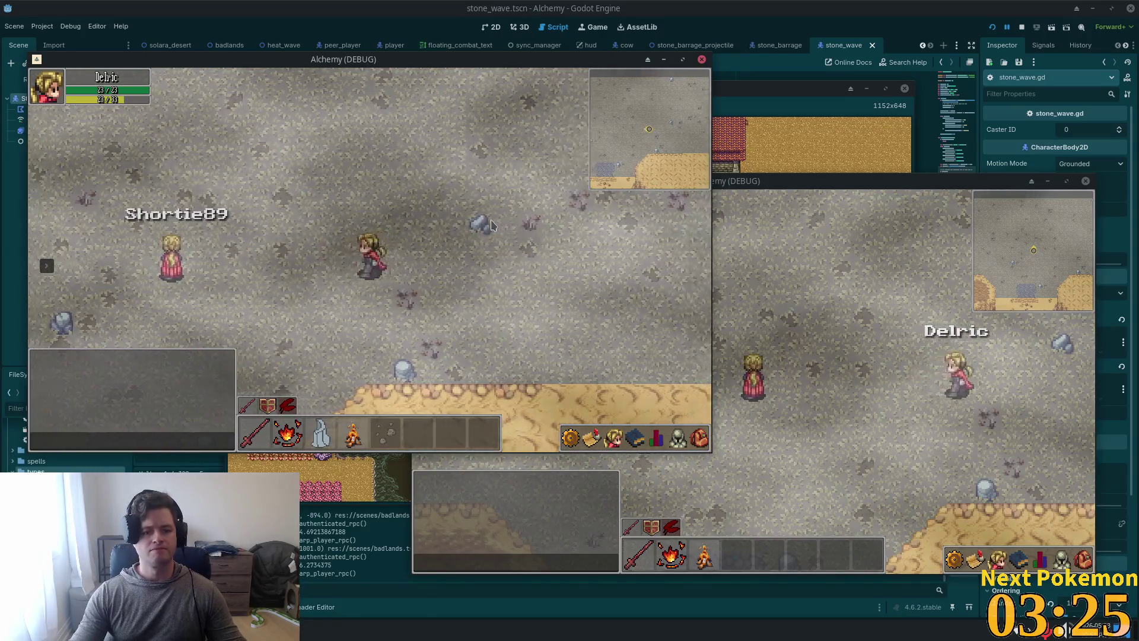
Step: Walk Delric left onto and past Shortie89, then back right into him
key(a)
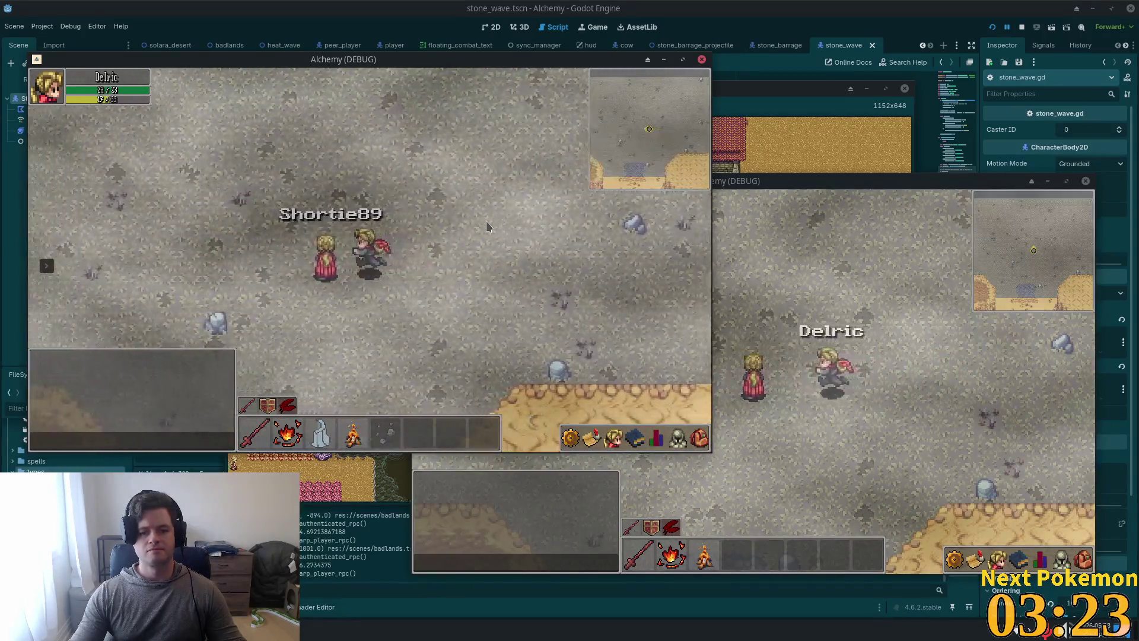
key(a)
key(a)
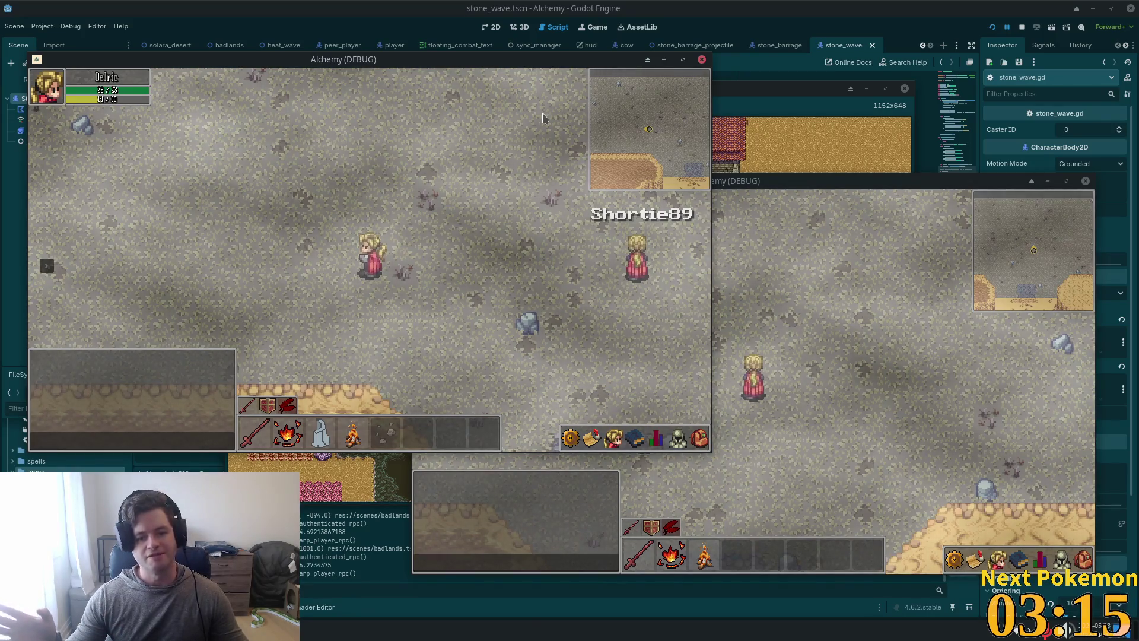
key(d)
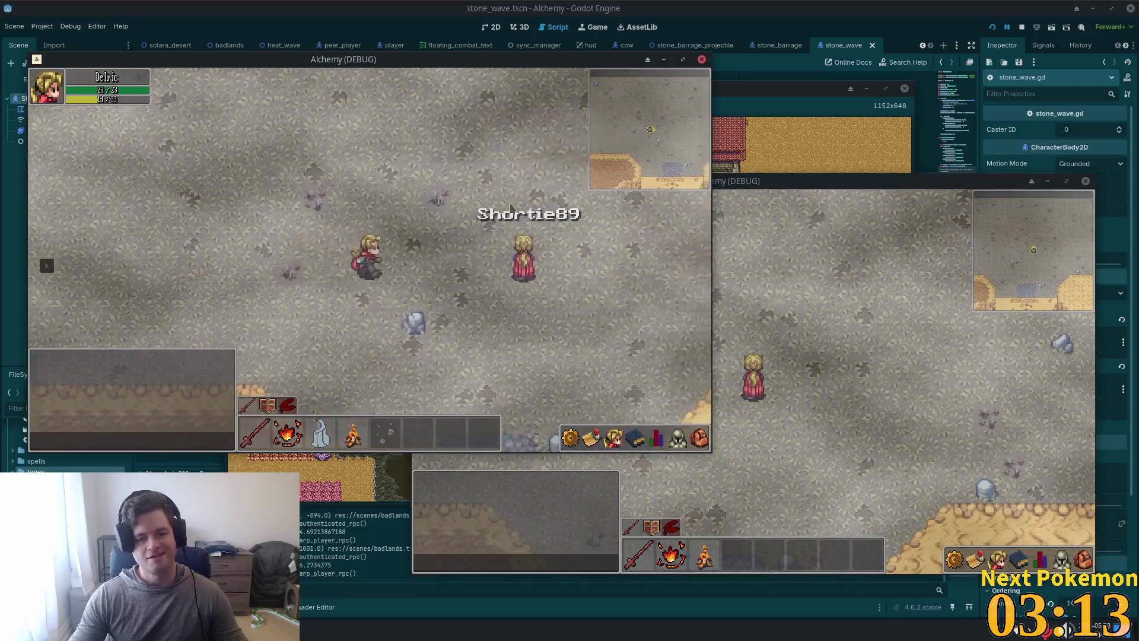
Step: Move Delric down-right toward the cliffs while casting, then stop both game clients with F8
key(a)
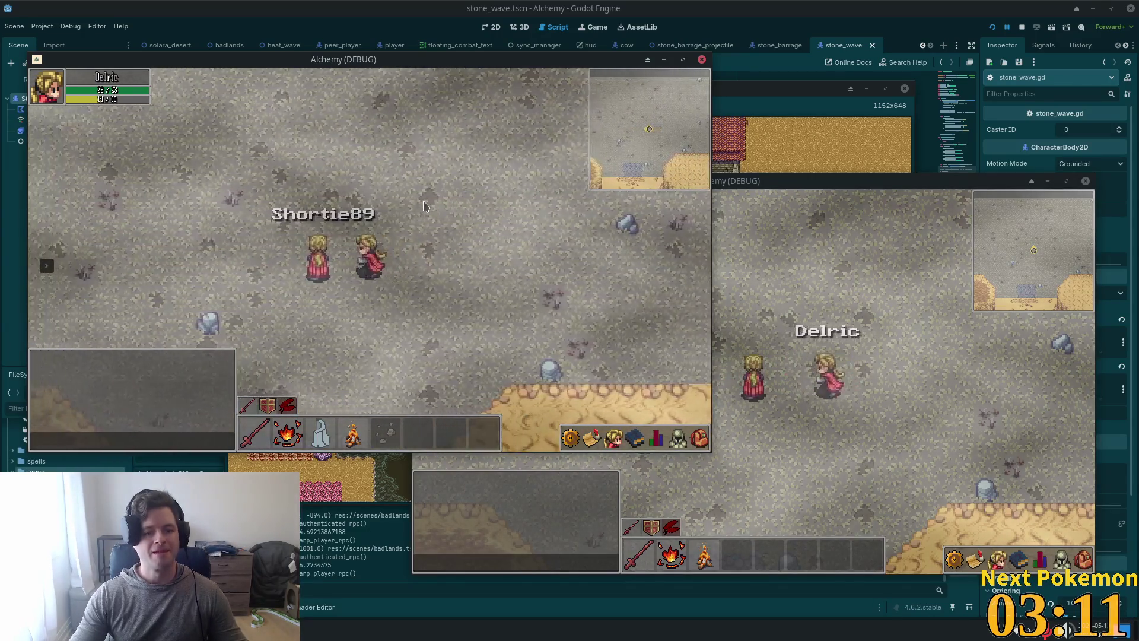
key(s)
key(d)
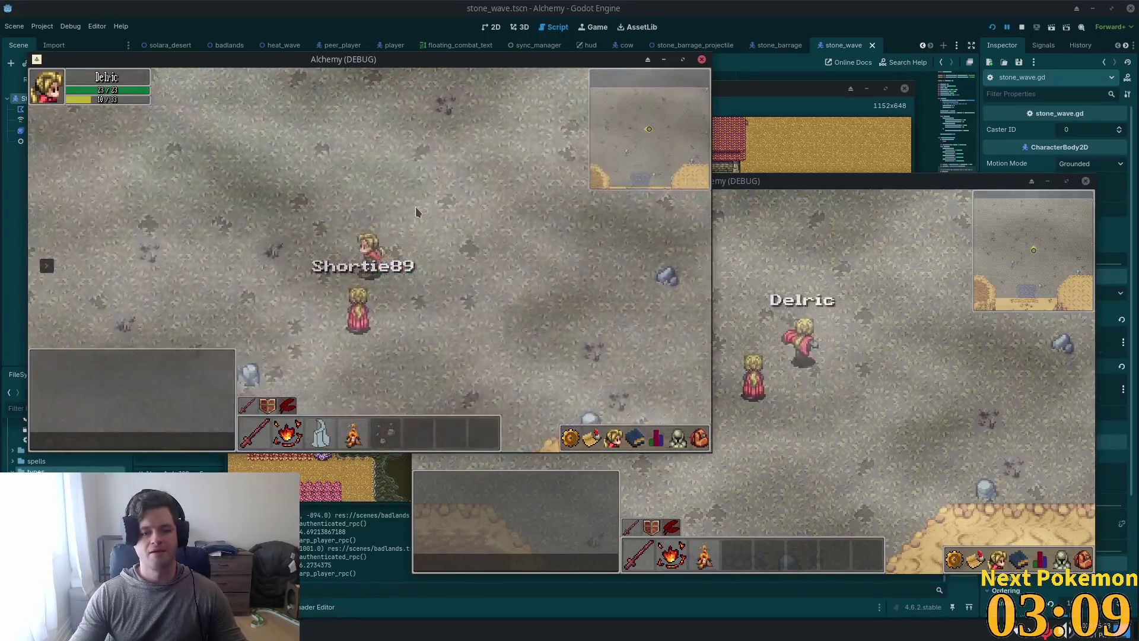
key(s)
key(a)
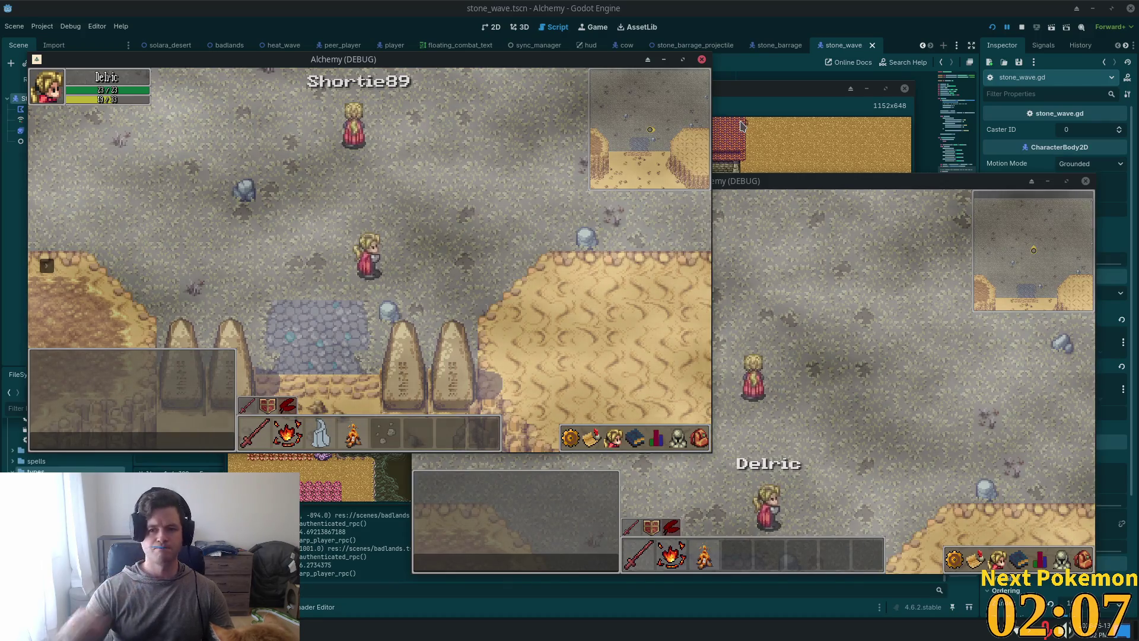
key(F8)
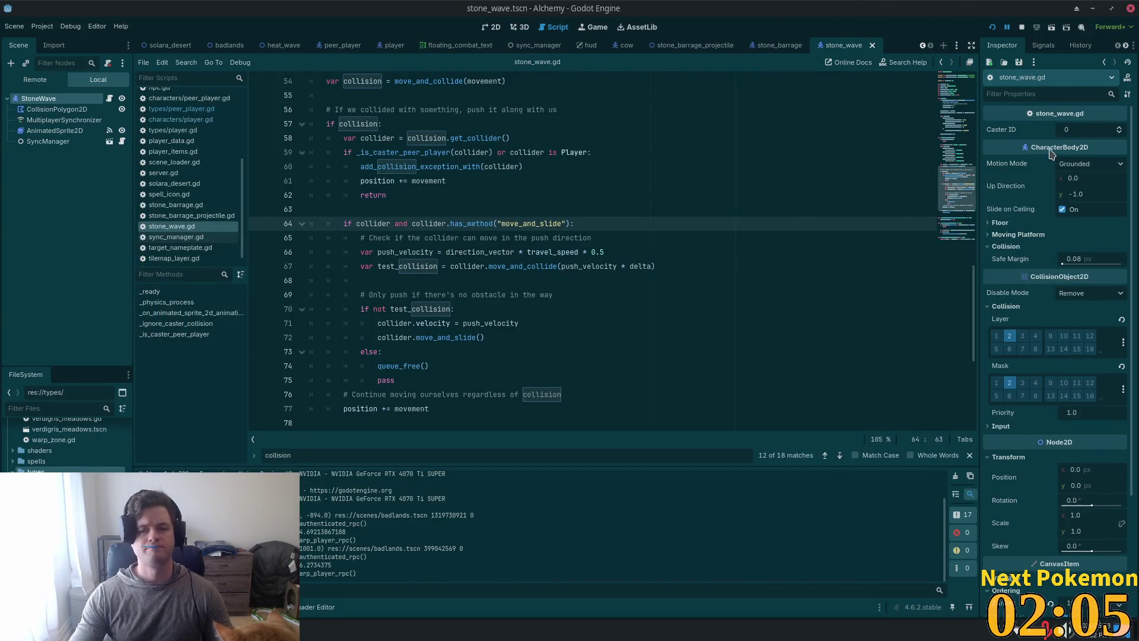
Step: Review the caster_id declaration in stone_wave.gd and jump to _ignore_caster_collision
scroll(652, 178, up, 15)
click(361, 168)
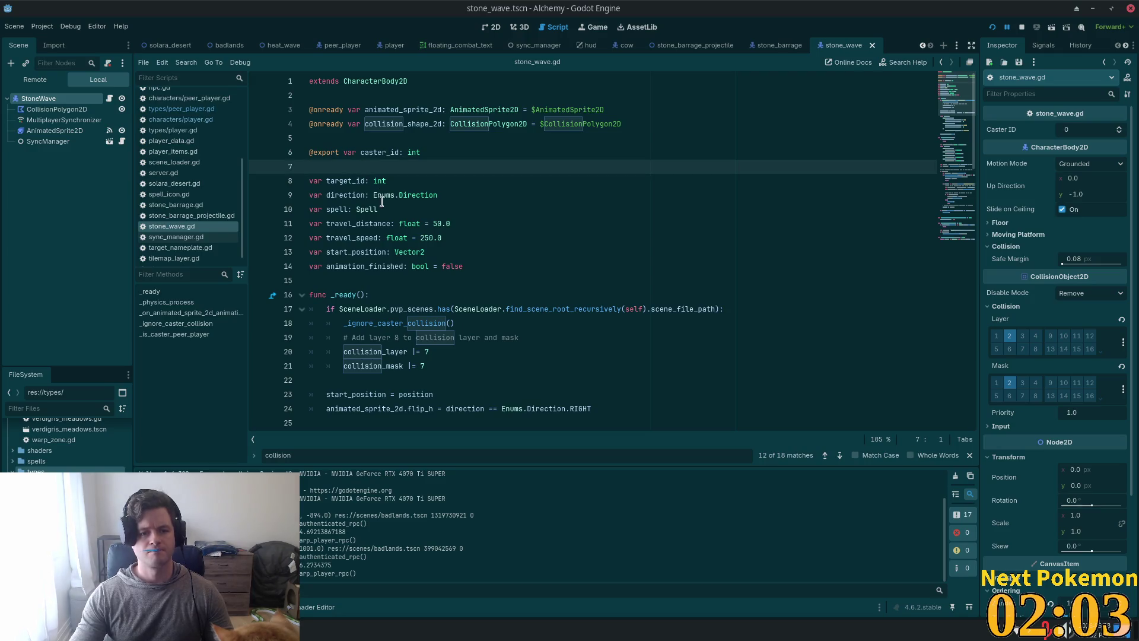
click(374, 140)
click(378, 153)
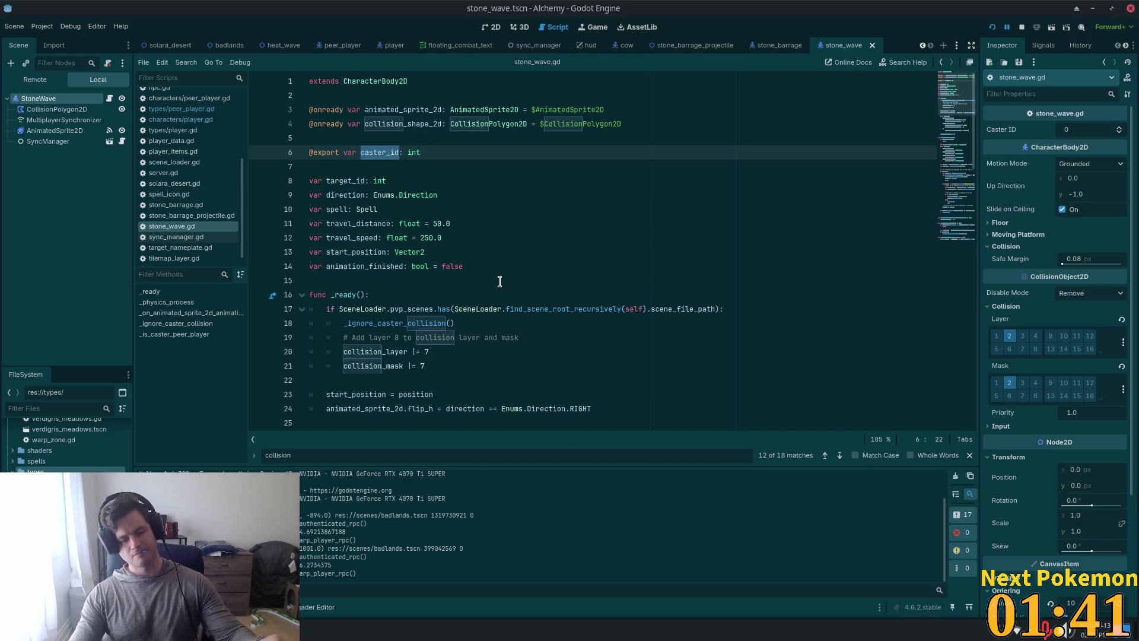
scroll(507, 146, down, 4)
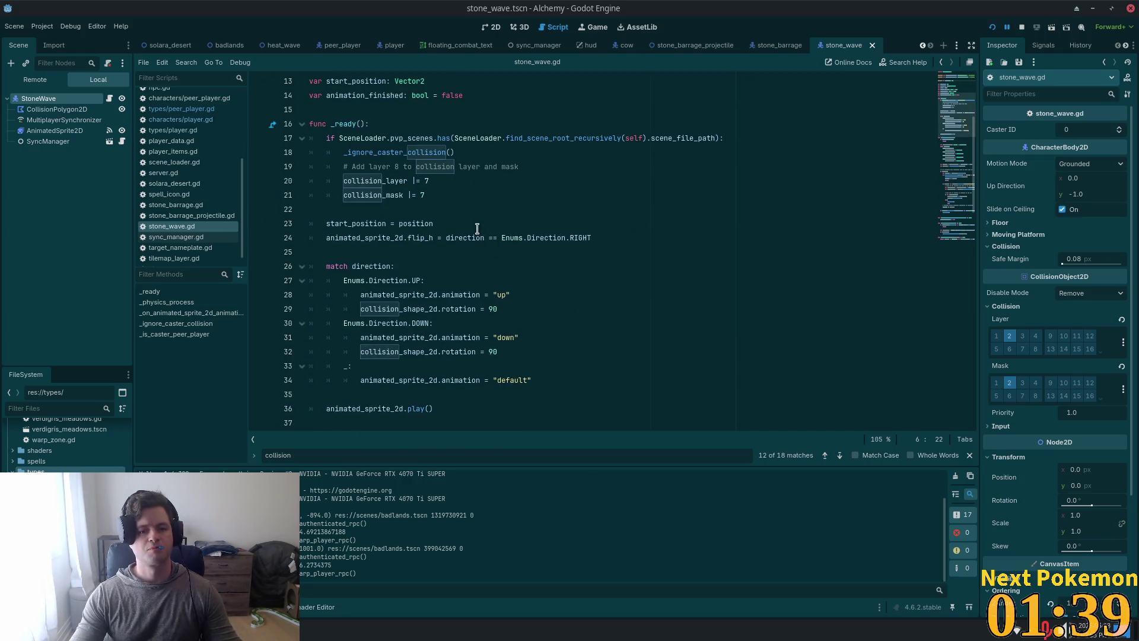
scroll(382, 202, up, 3)
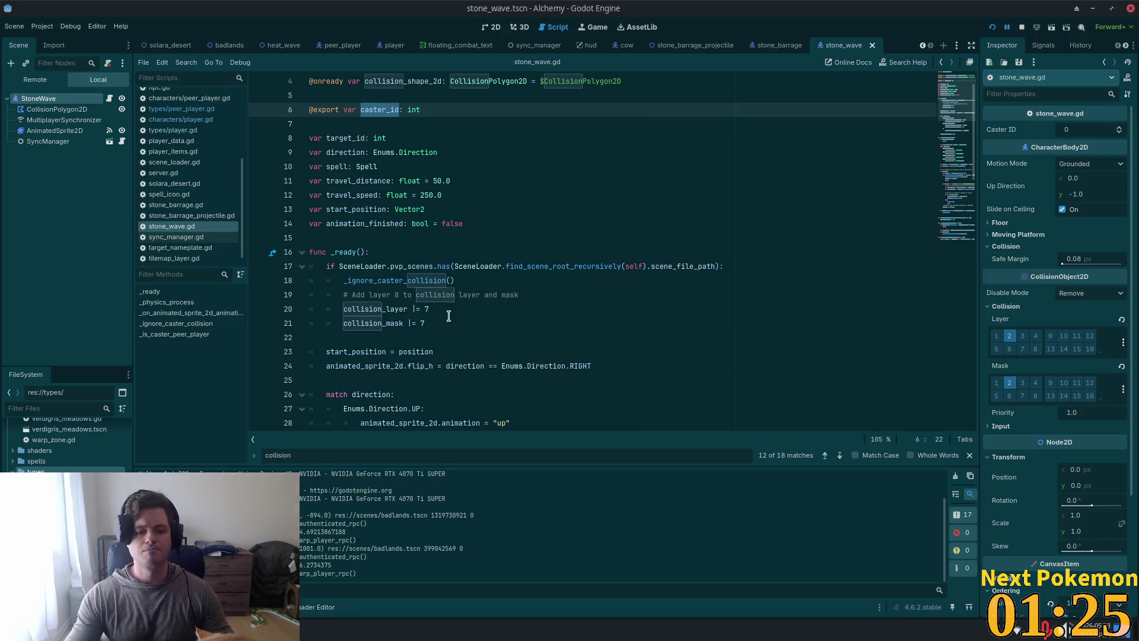
ctrl+click(436, 281)
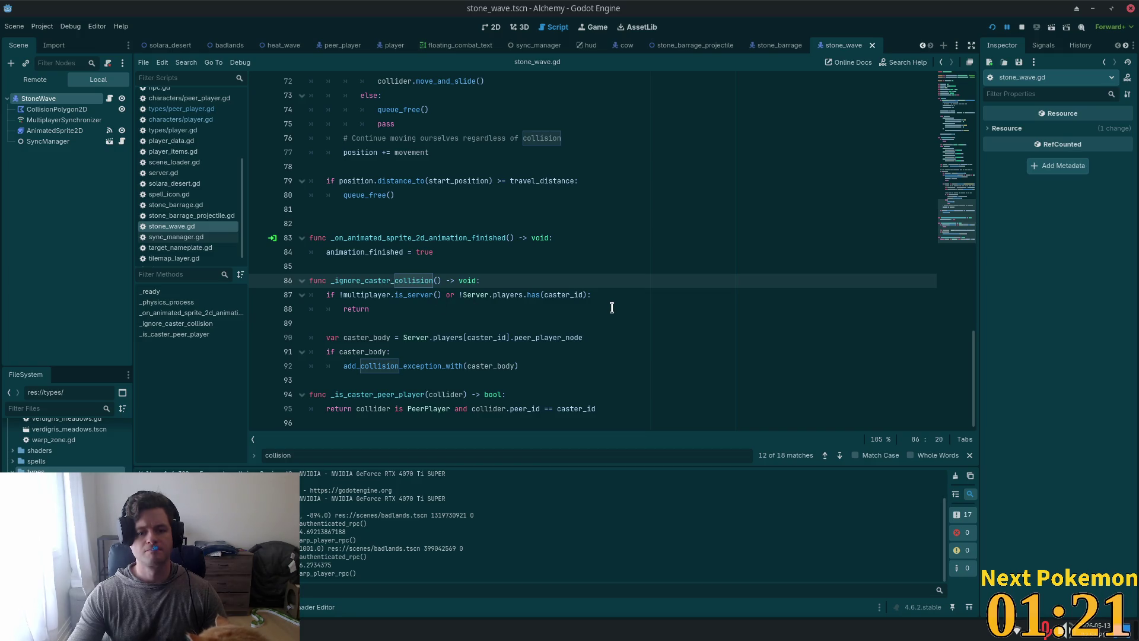
Step: Add a new line 88 after the server check reading the unfinished 'if caster_id == Pee'
click(436, 299)
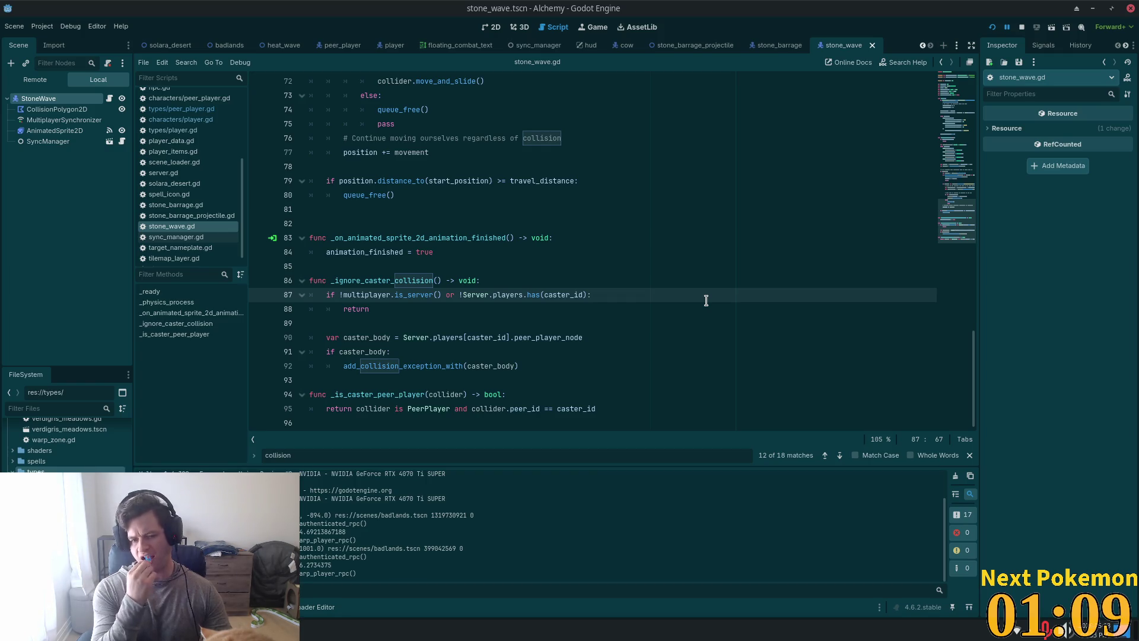
key(Return)
text(if c)
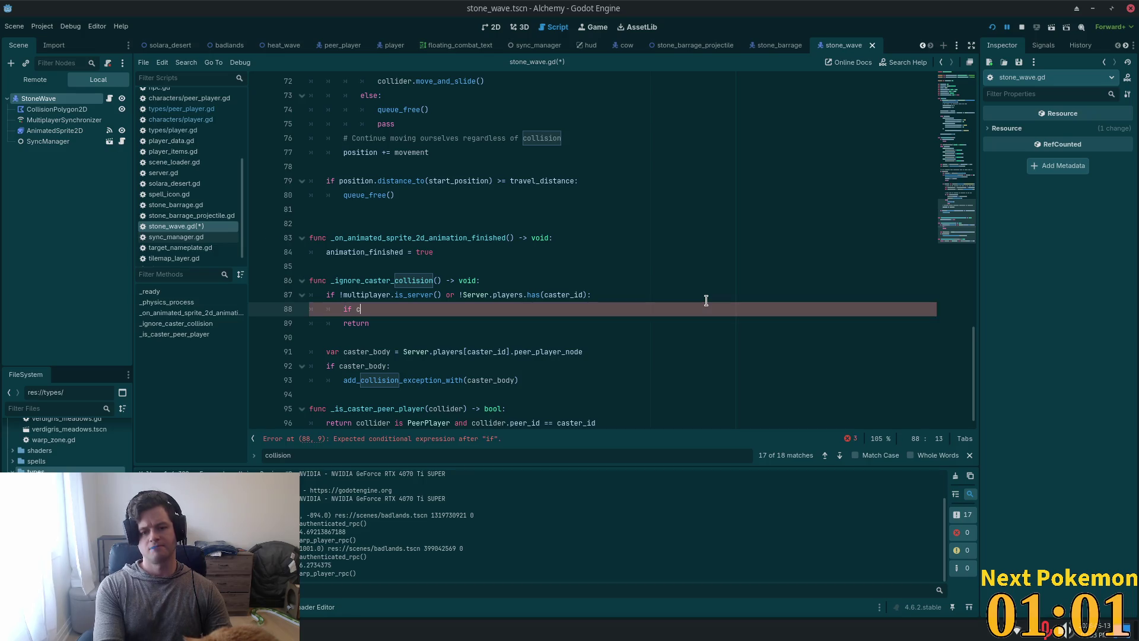
text(aster_id == )
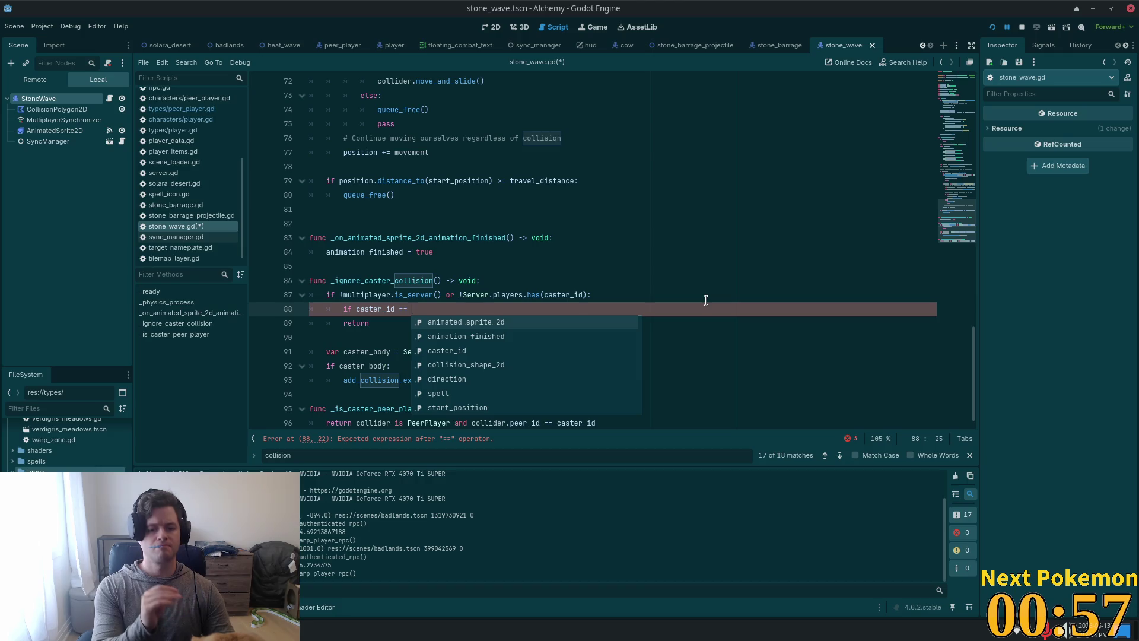
text(P)
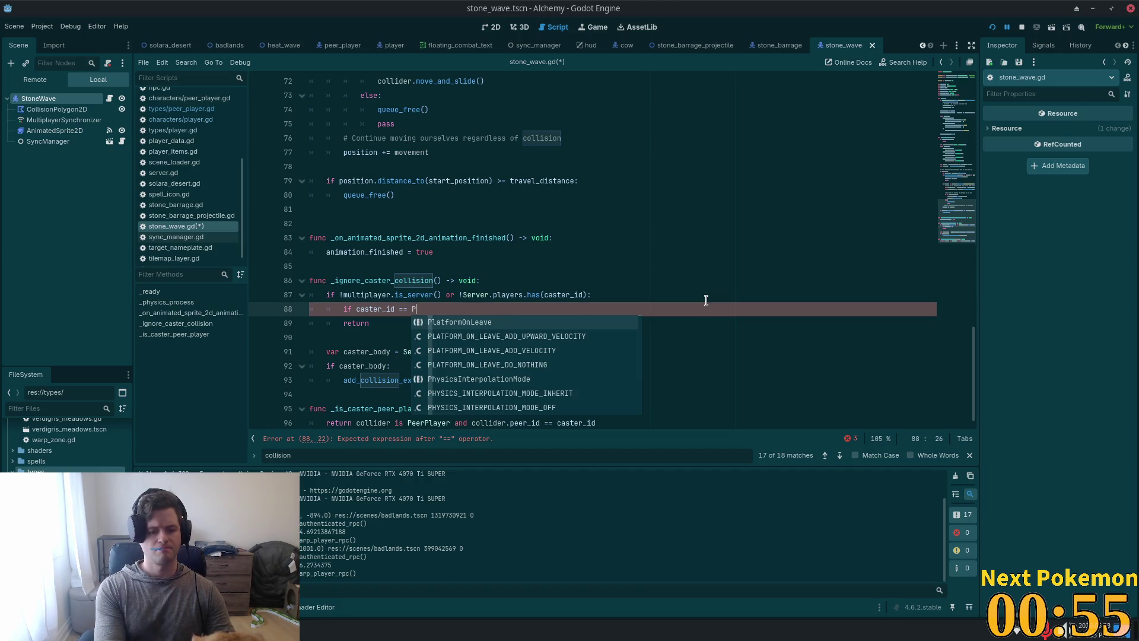
text(eer.)
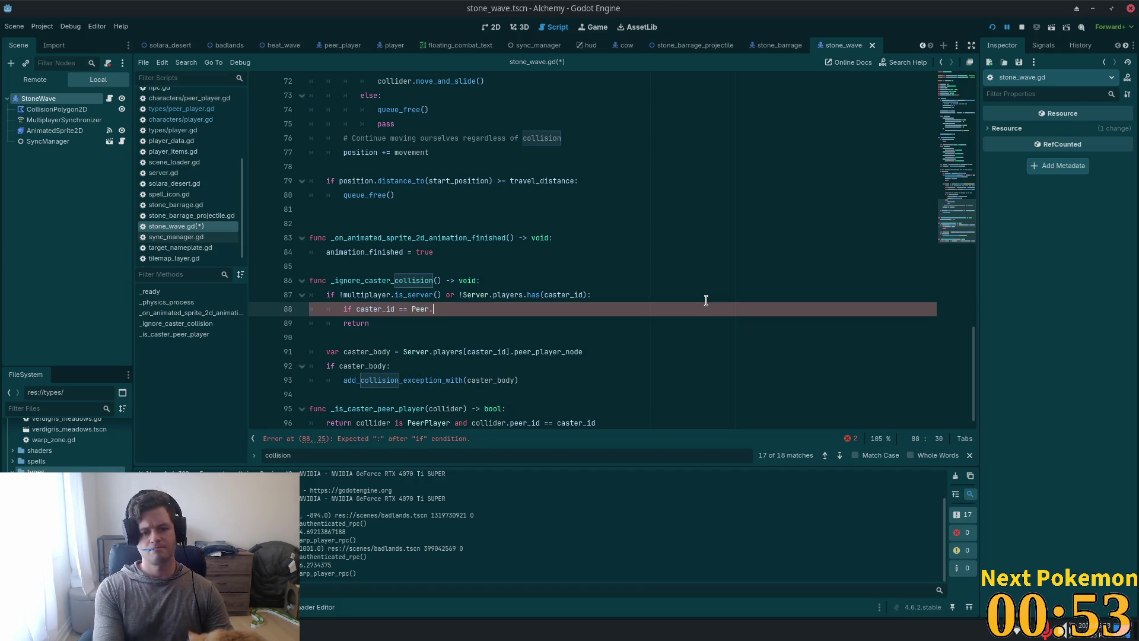
key(BackSpace)
key(BackSpace)
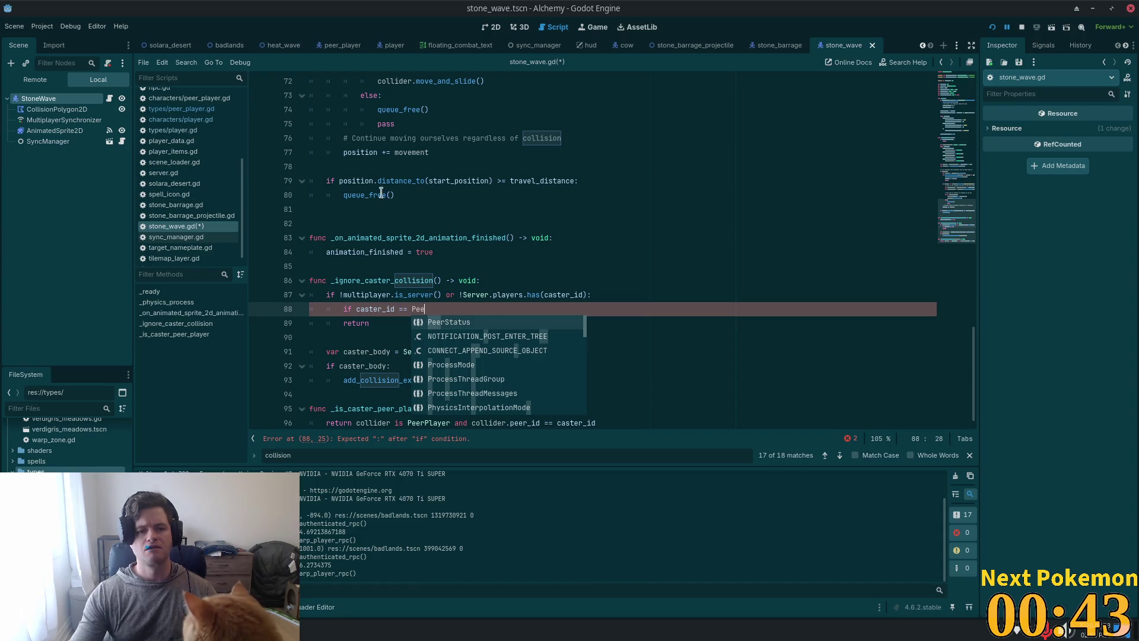
click(531, 237)
key(alt+Tab)
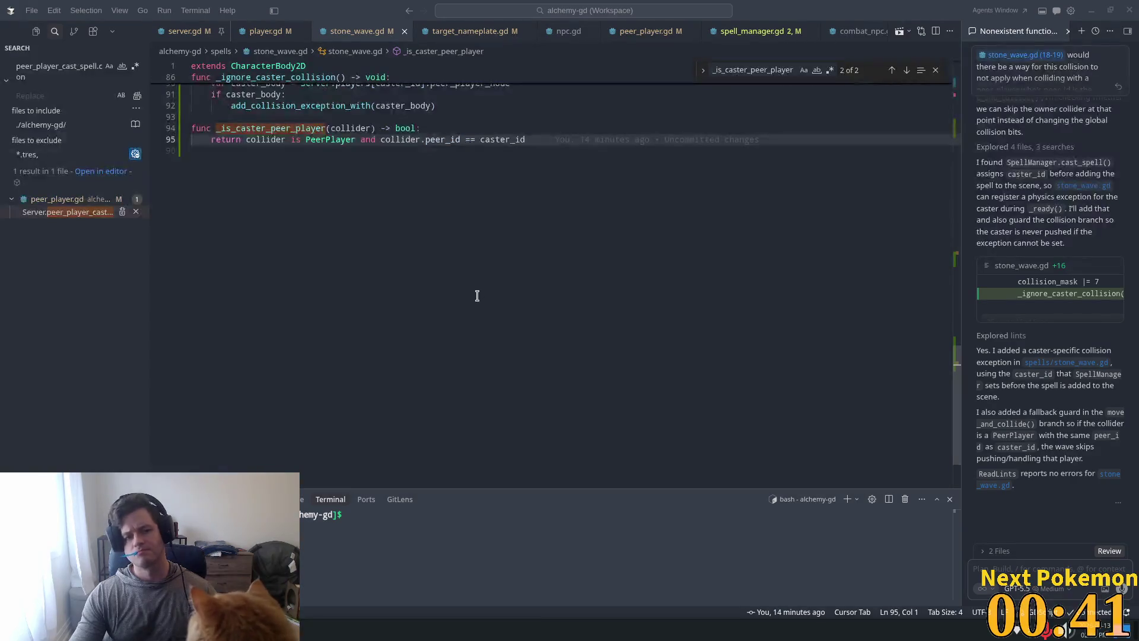
Step: Save stone_wave.gd from the Godot editor
key(alt+Tab)
key(ctrl+s)
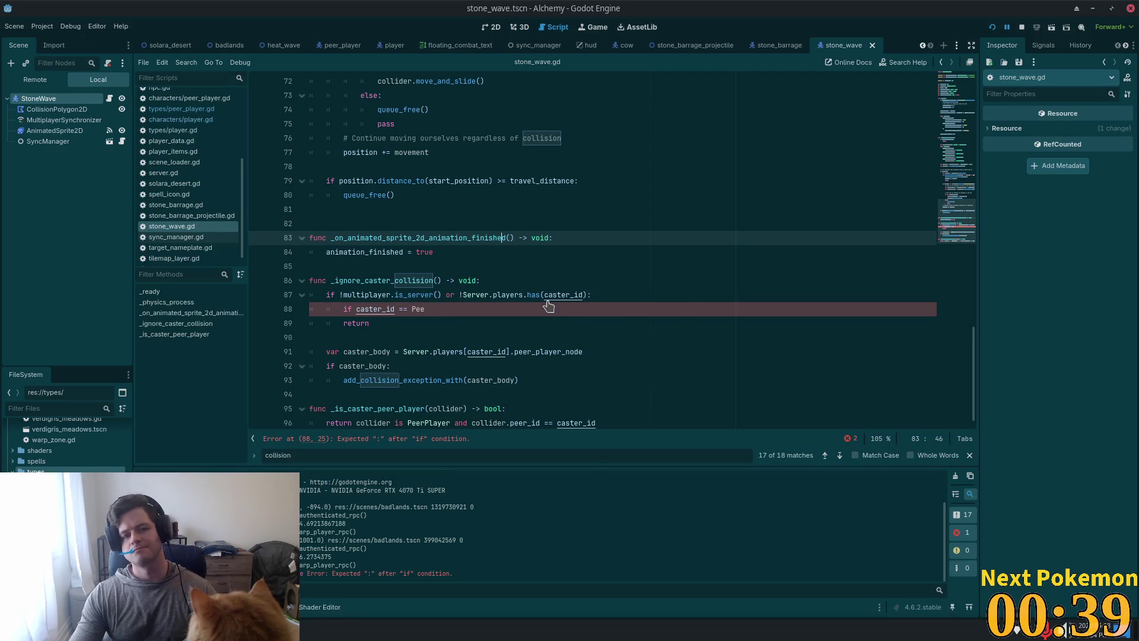
key(alt+Tab)
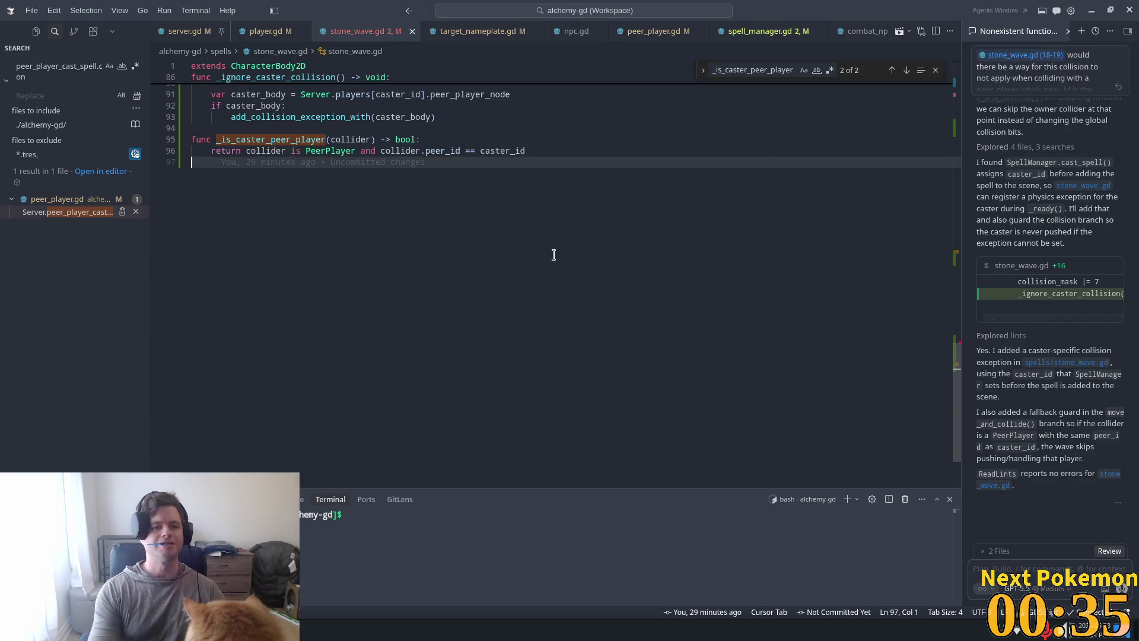
Step: Make line 88 check Client.peer_id and add a collision exception for PlayerData.player_object, then save
scroll(956, 355, up, 5)
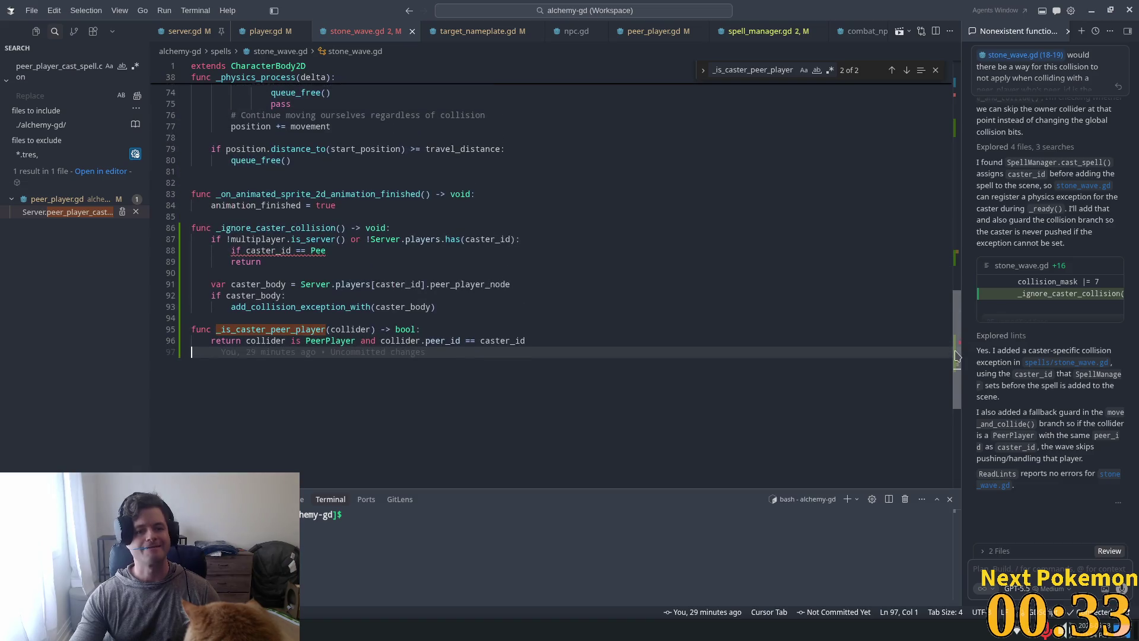
scroll(956, 354, down, 1)
click(332, 219)
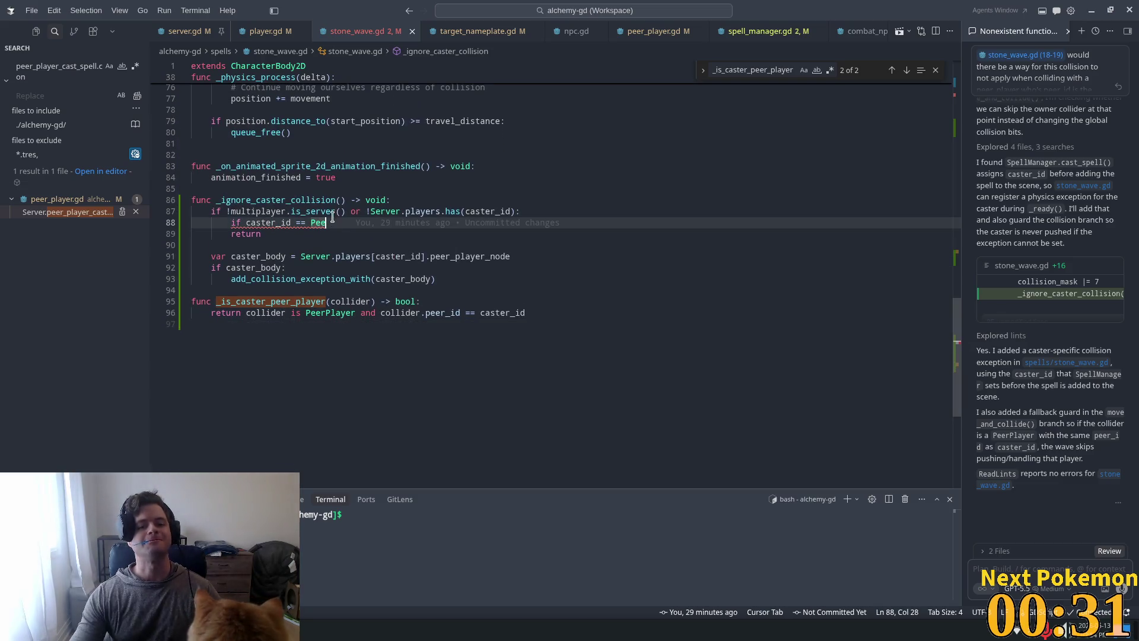
key(BackSpace)
key(BackSpace)
key(BackSpace)
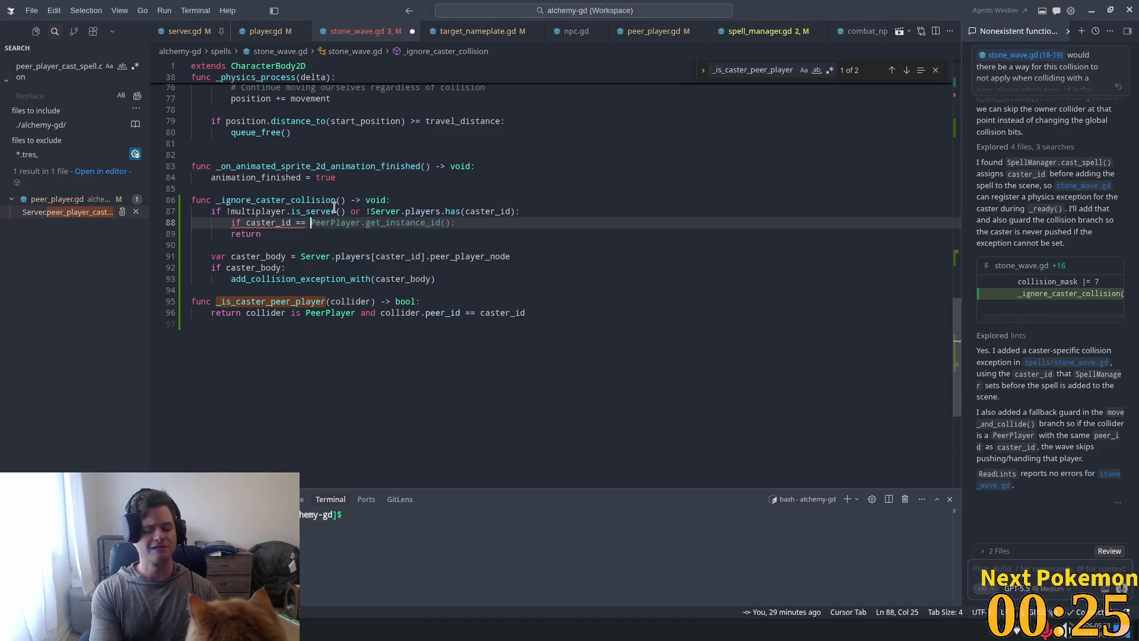
text(M)
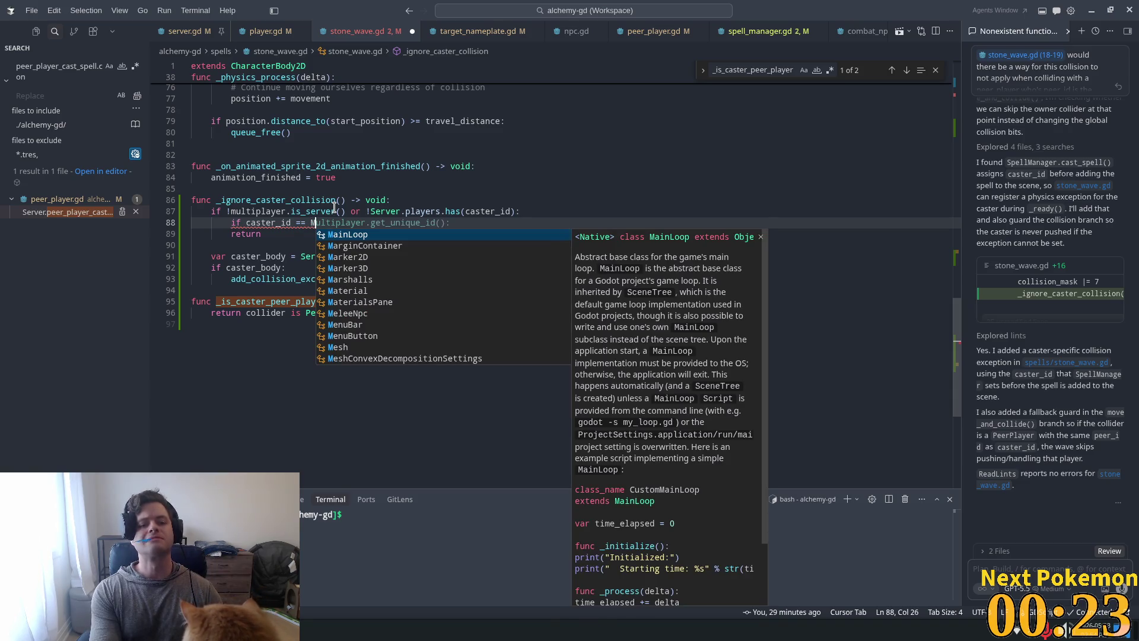
key(BackSpace)
text(Client.peer_id:)
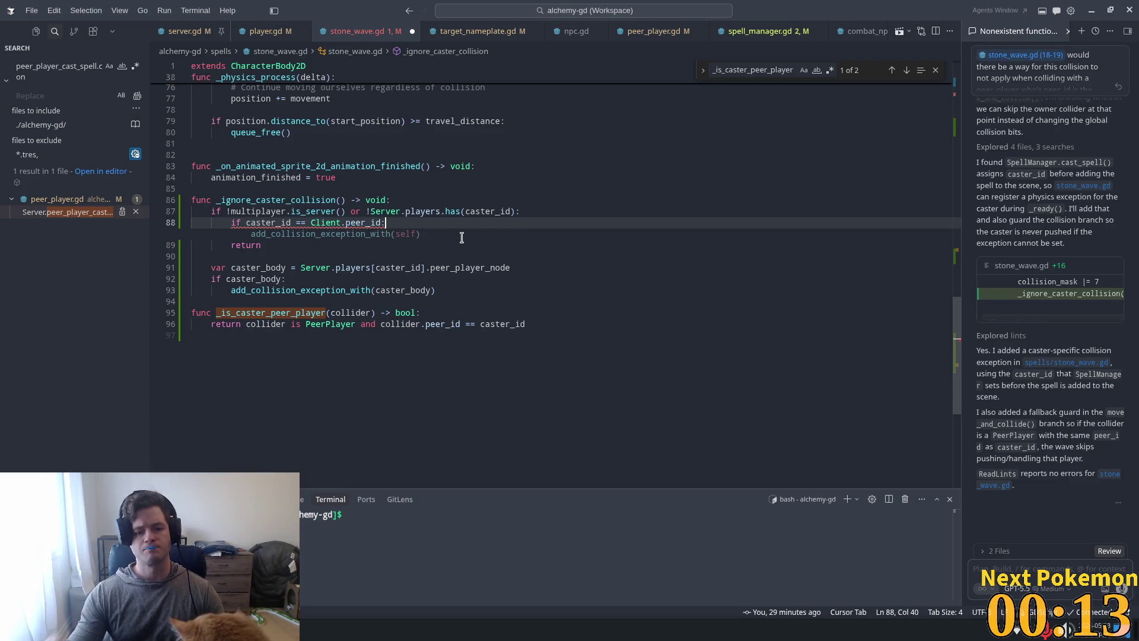
key(Tab)
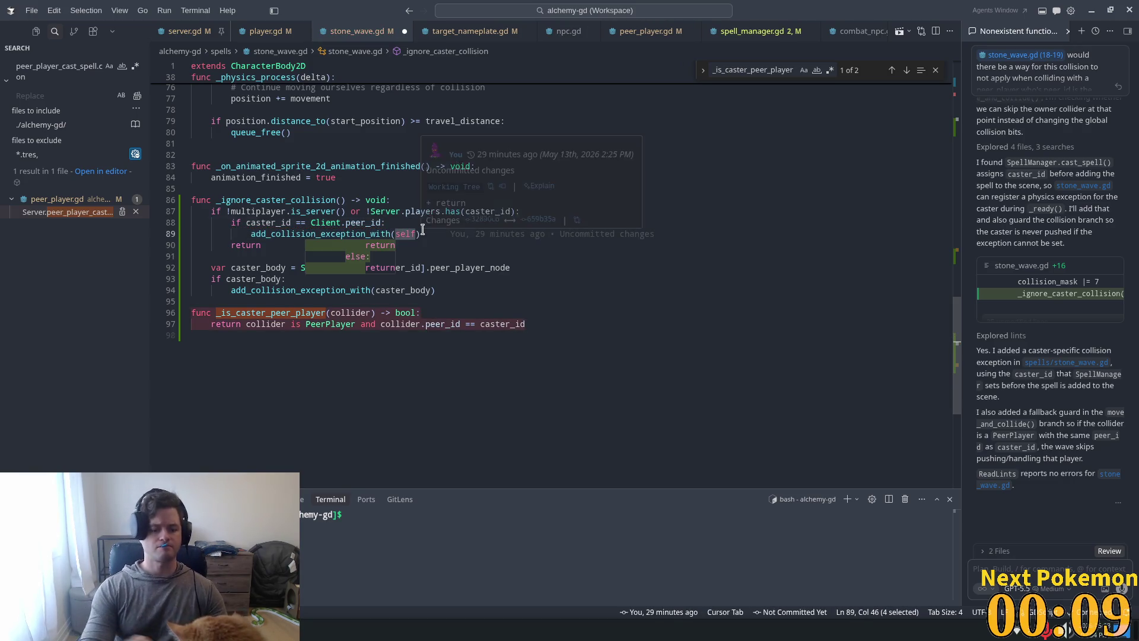
text(Play)
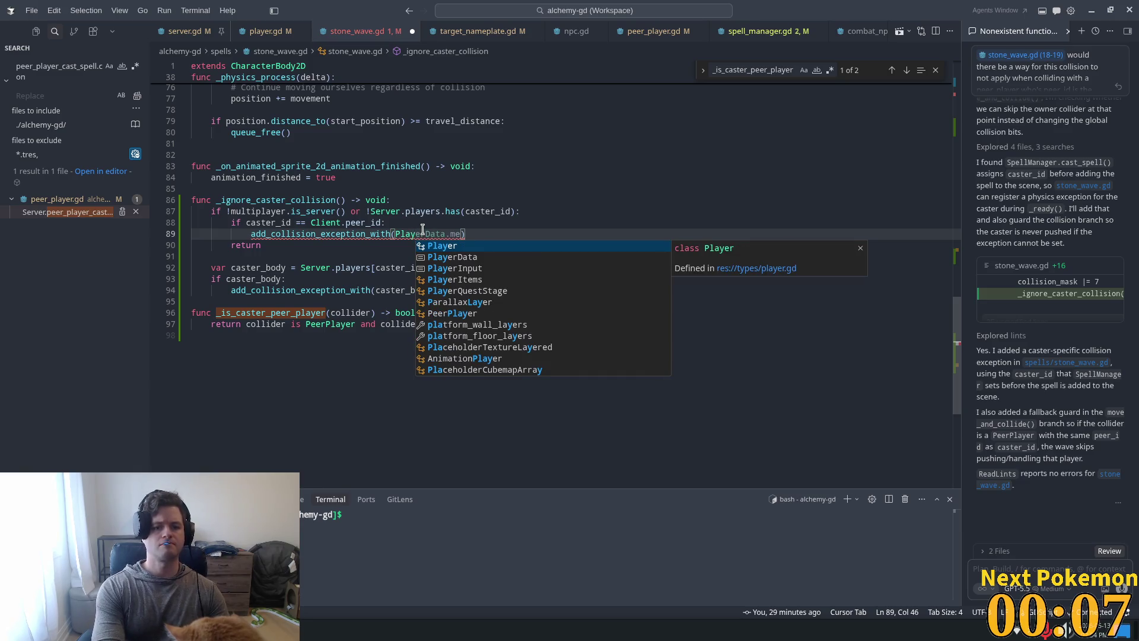
text(erDa)
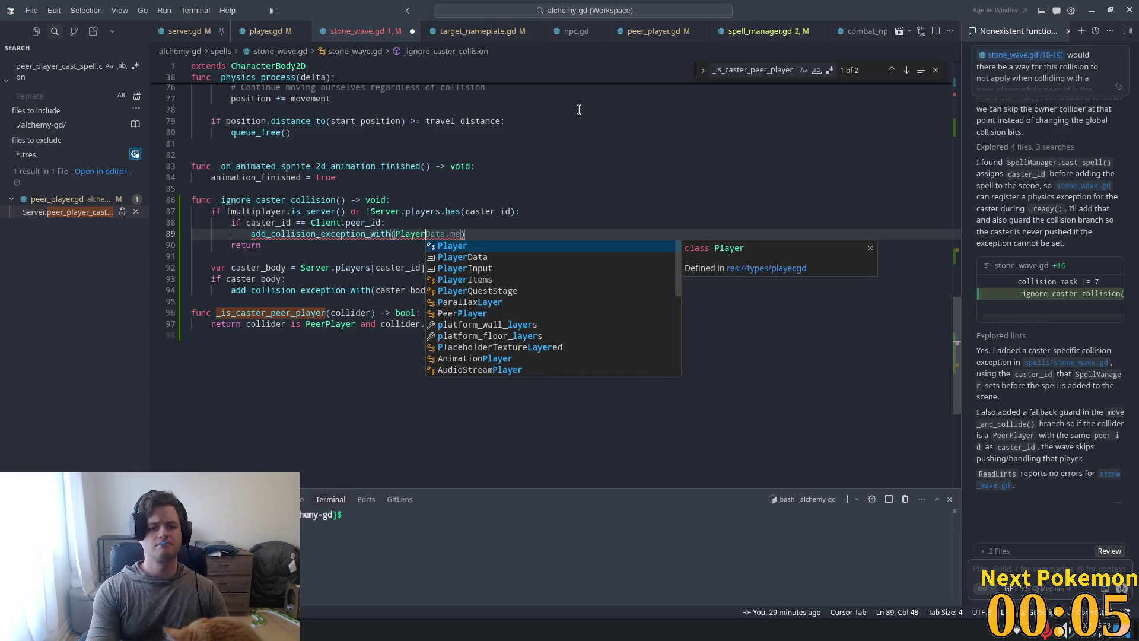
text(ta.)
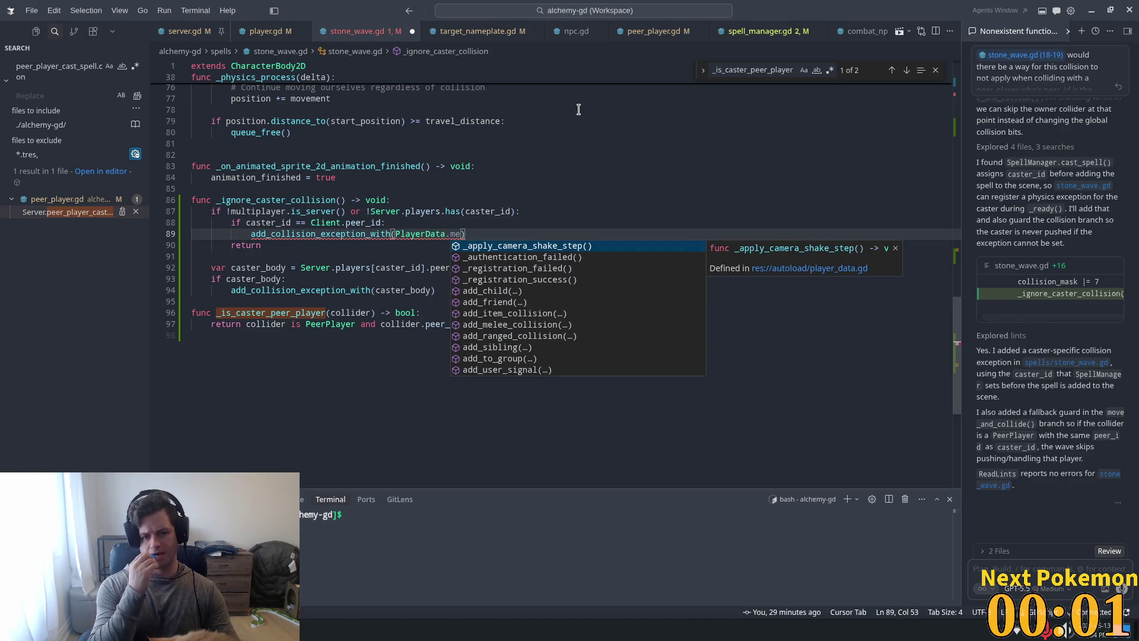
text(pla)
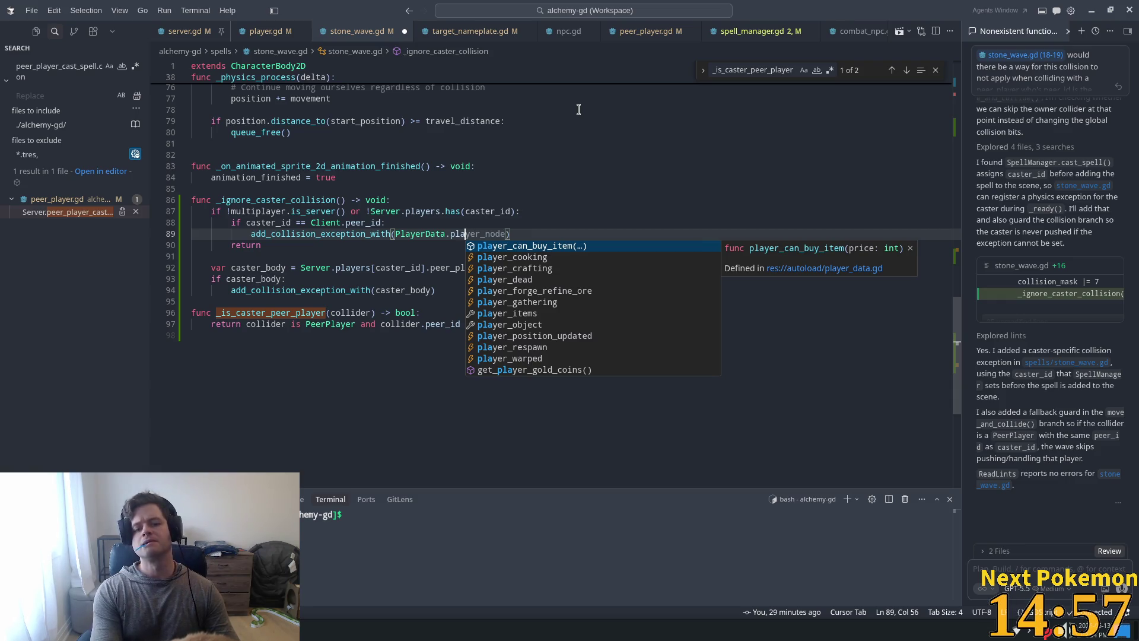
click(508, 321)
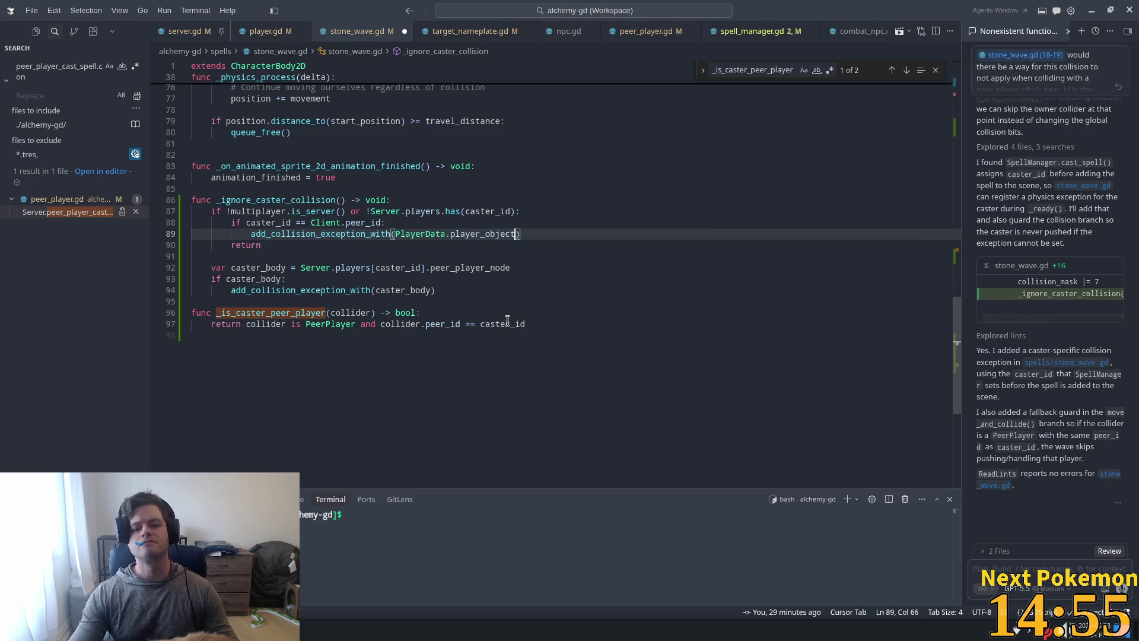
key(ctrl+s)
Step: Review lines 86 and 77 of the edited stone_wave.gd
click(513, 201)
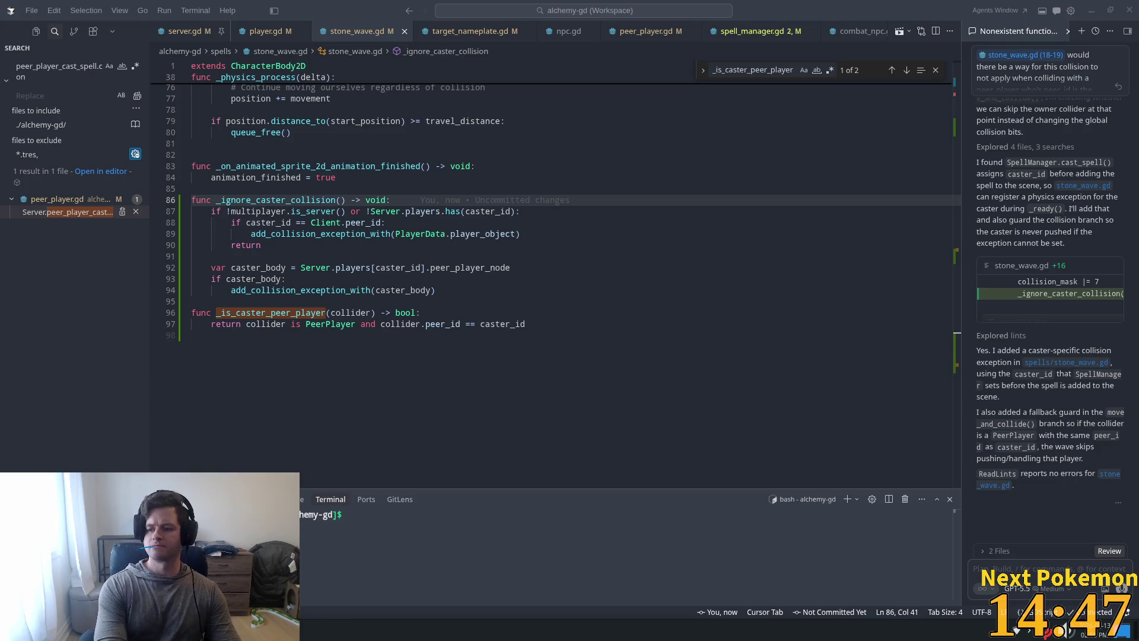
click(426, 102)
key(alt+Tab)
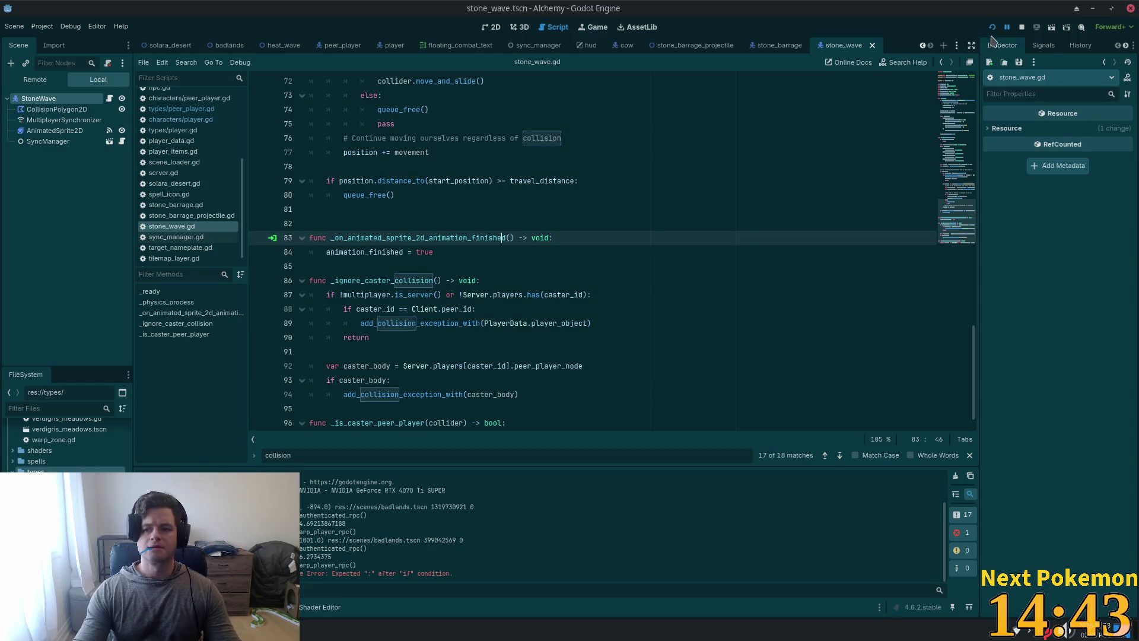
Step: Rerun the game with F5, reposition the new window, and walk Delric right and down casting
key(F5)
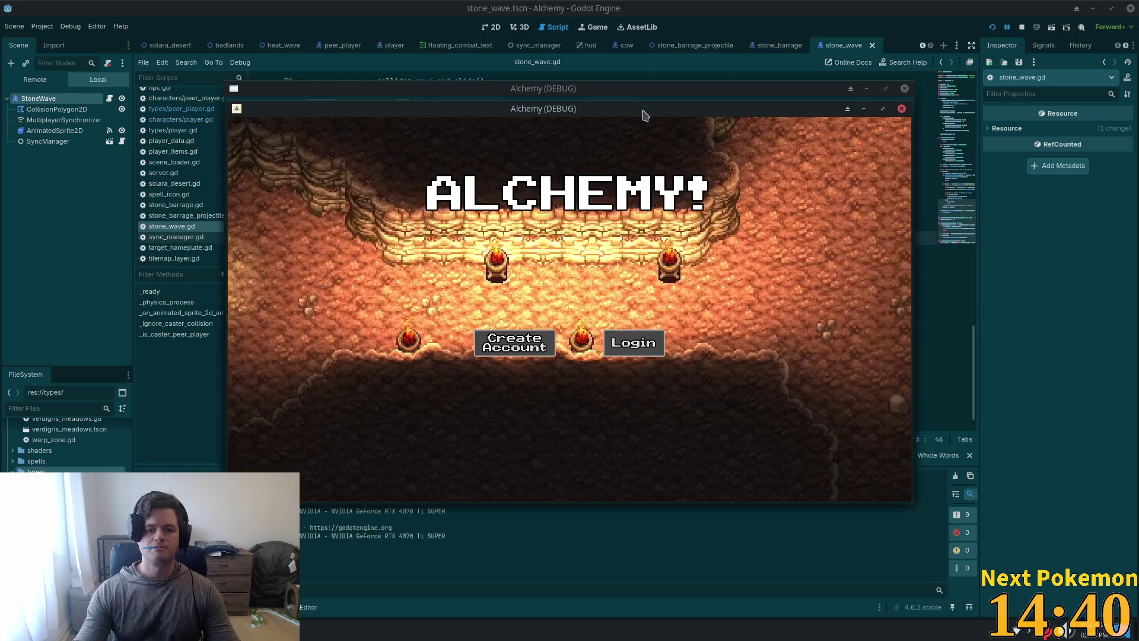
mouse_move(642, 110)
mouse_down()
mouse_move(392, 70)
mouse_move(444, 50)
mouse_up()
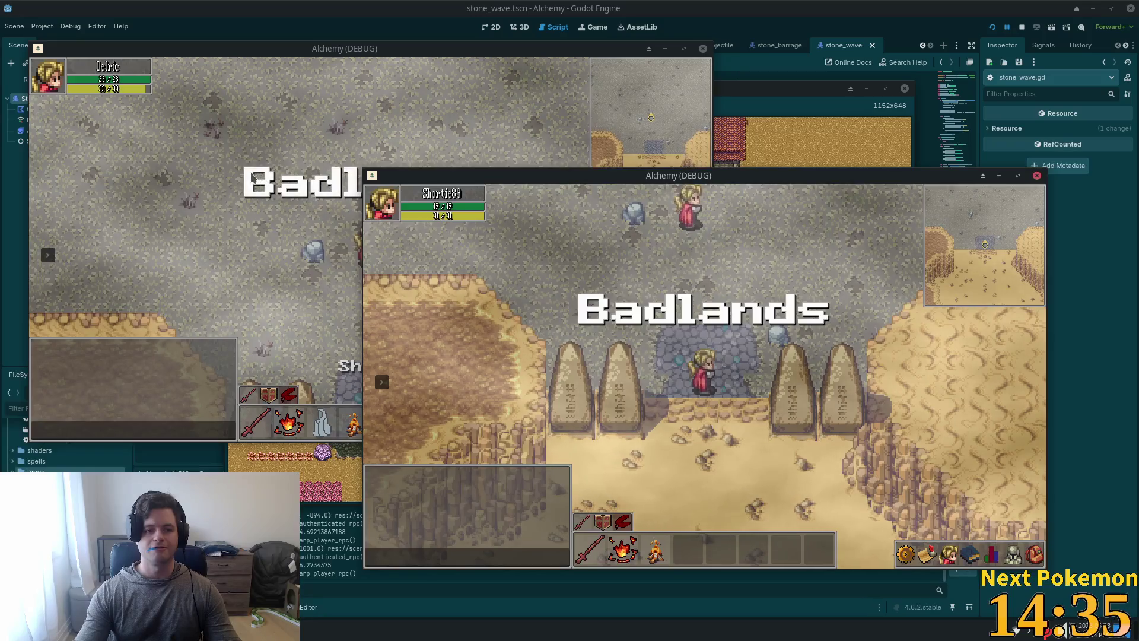
click(359, 231)
key(d)
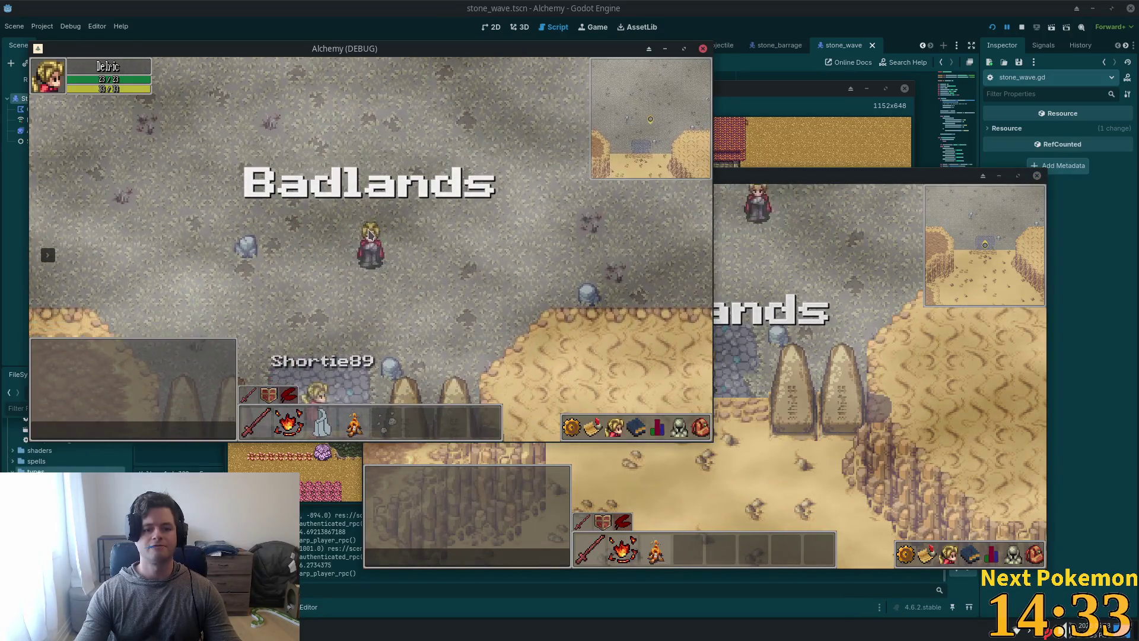
key(d)
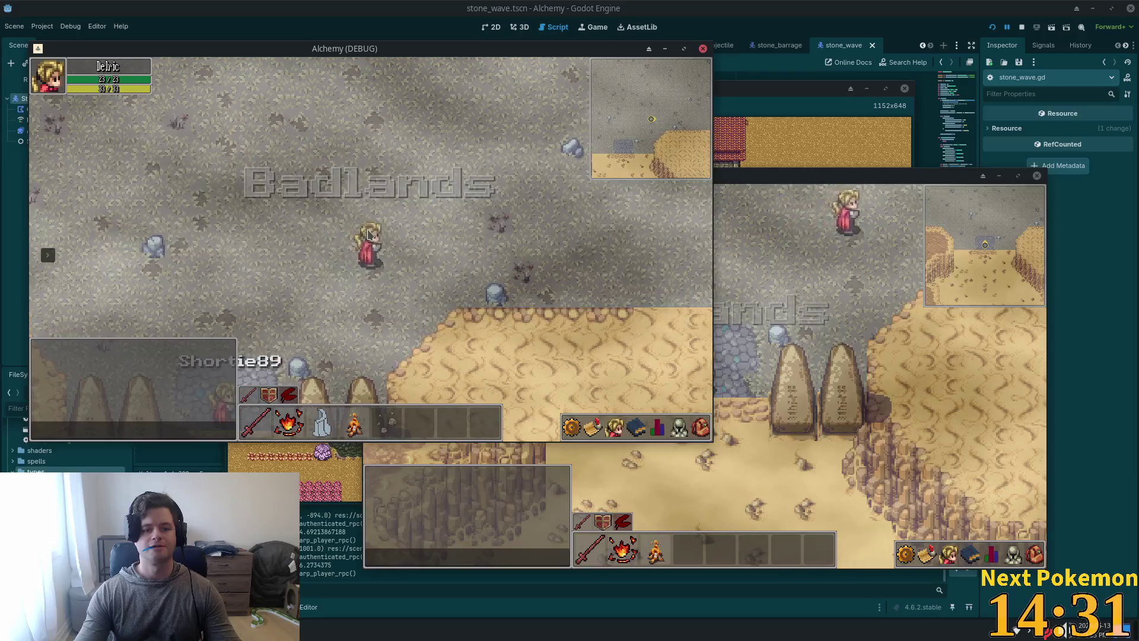
click(369, 233)
key(d)
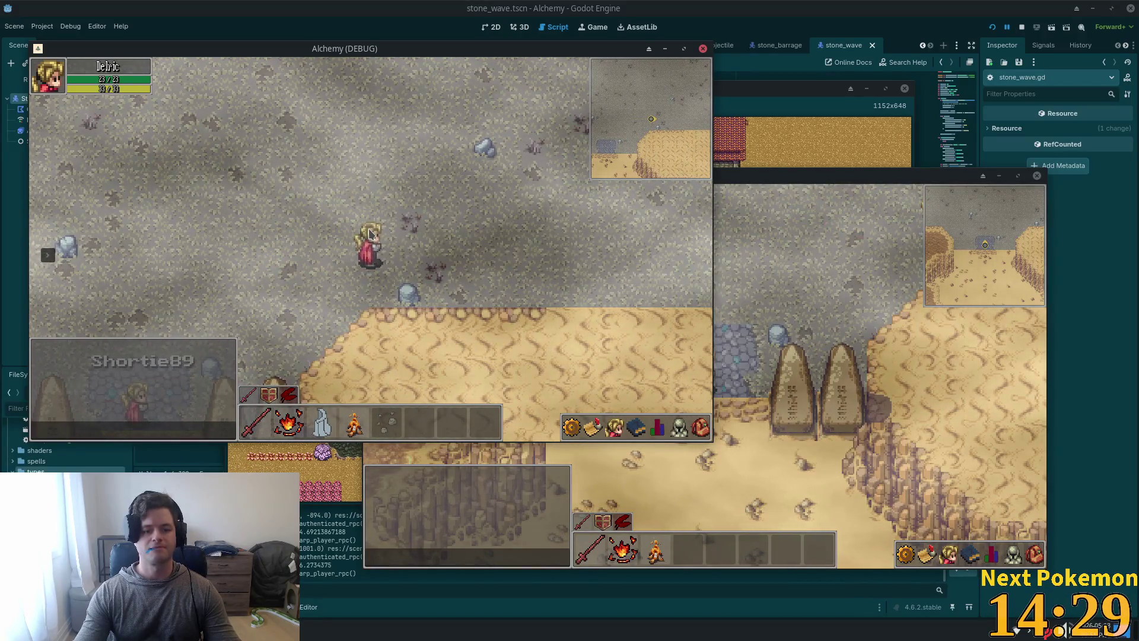
key(s)
Step: Walk Shortie89 upward and Delric left and down, casting a stone wave beside Delric
key(alt+Tab)
key(w)
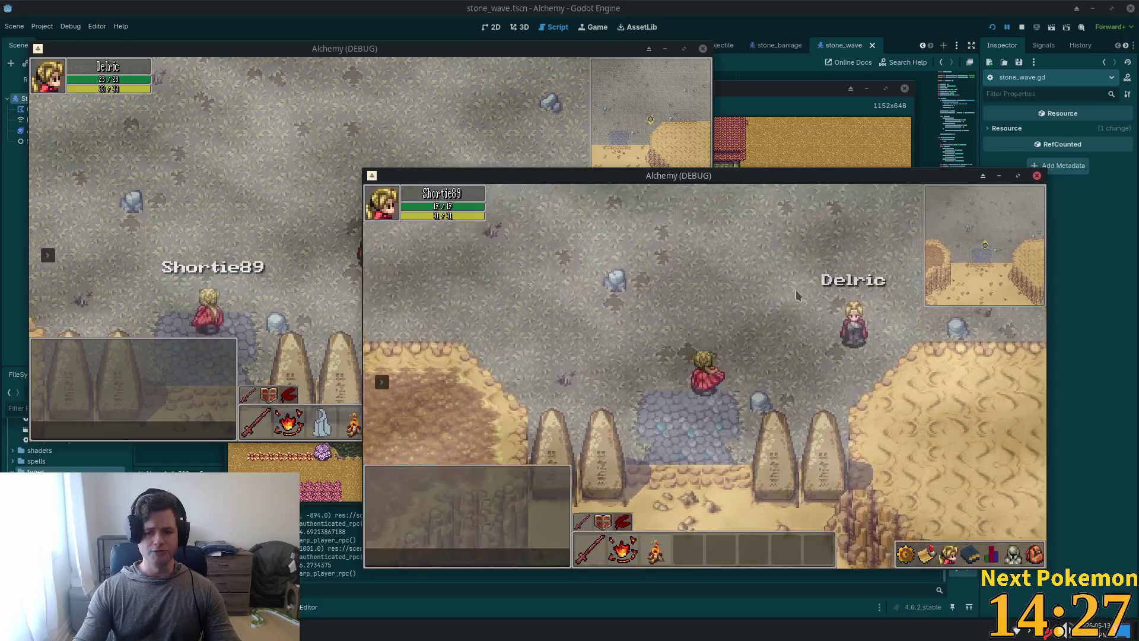
key(a)
key(s)
click(348, 223)
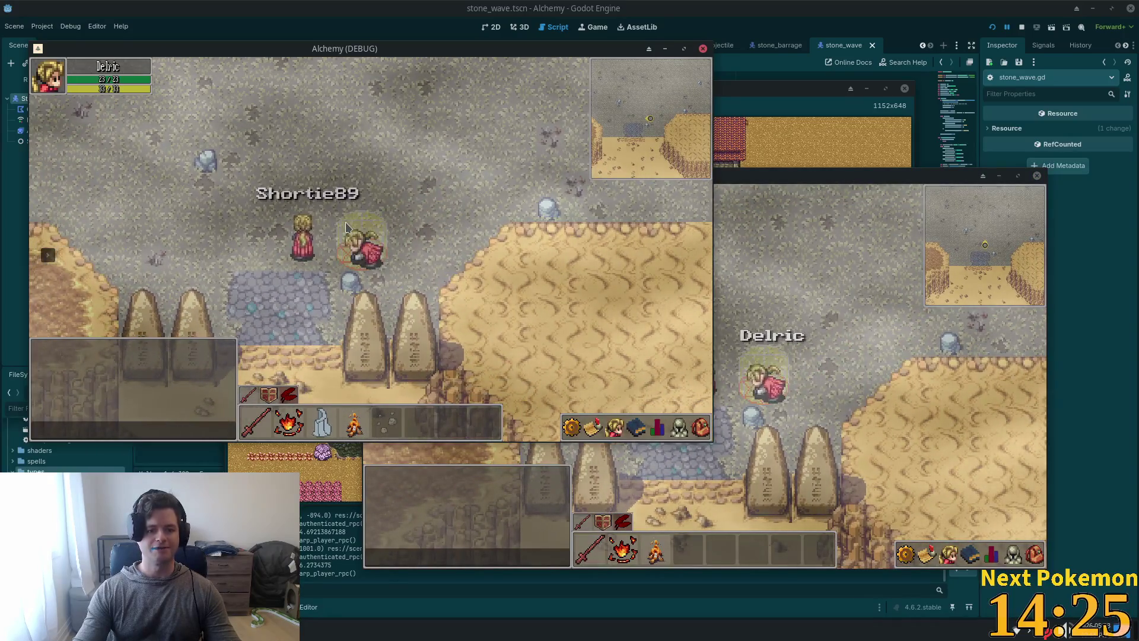
key(a)
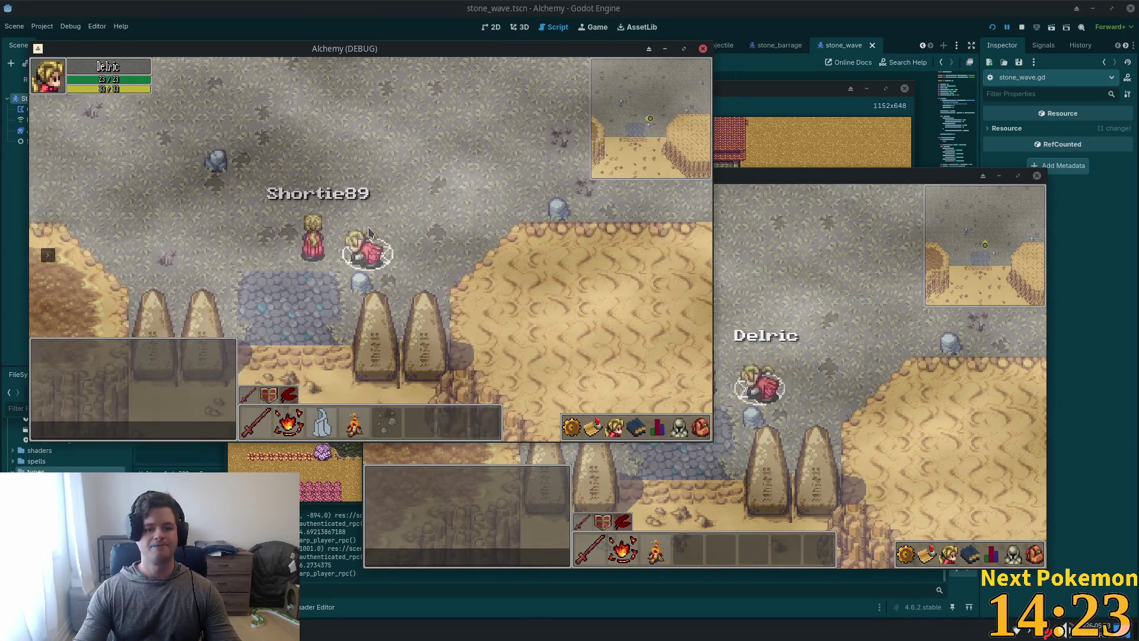
key(d)
key(w)
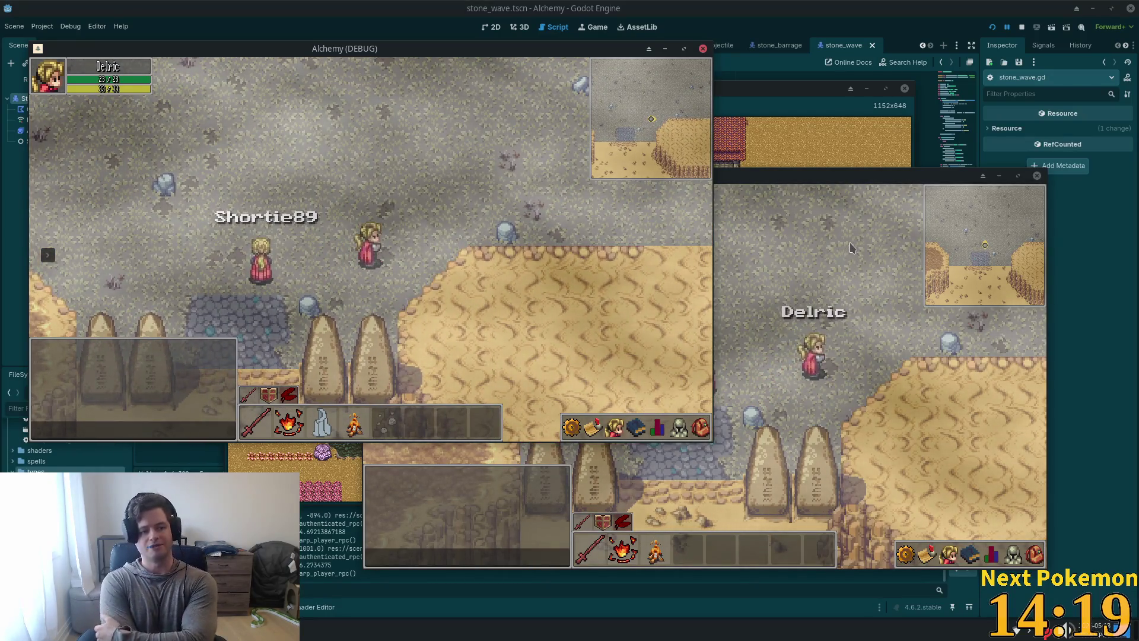
key(a)
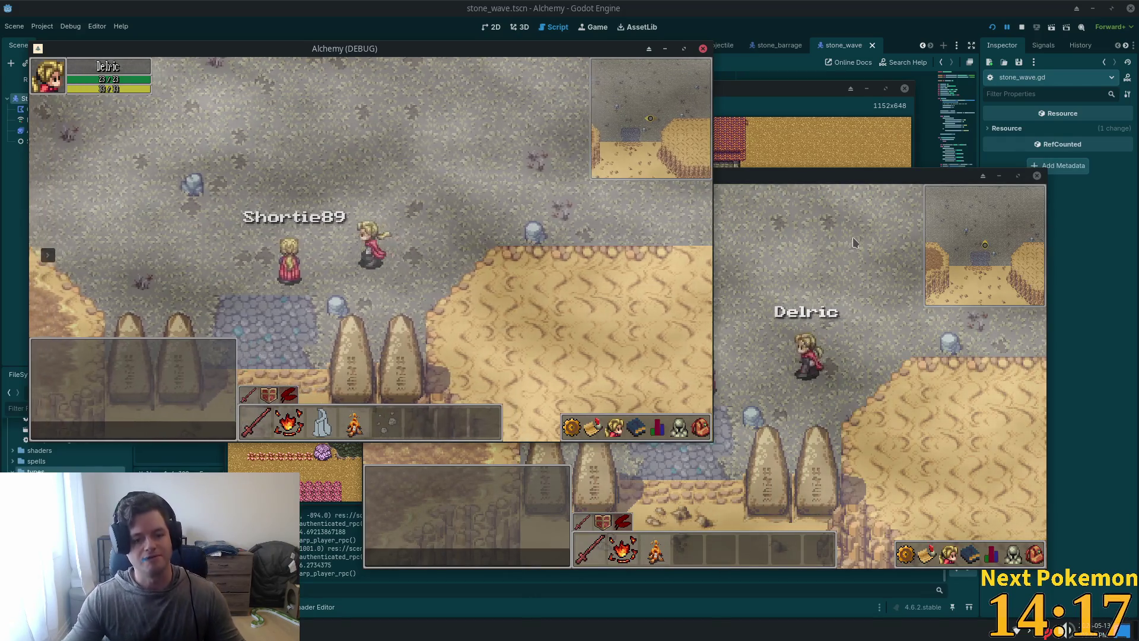
Step: Alternate between both clients, walking the two characters up and around until they meet
click(823, 286)
key(w)
key(d)
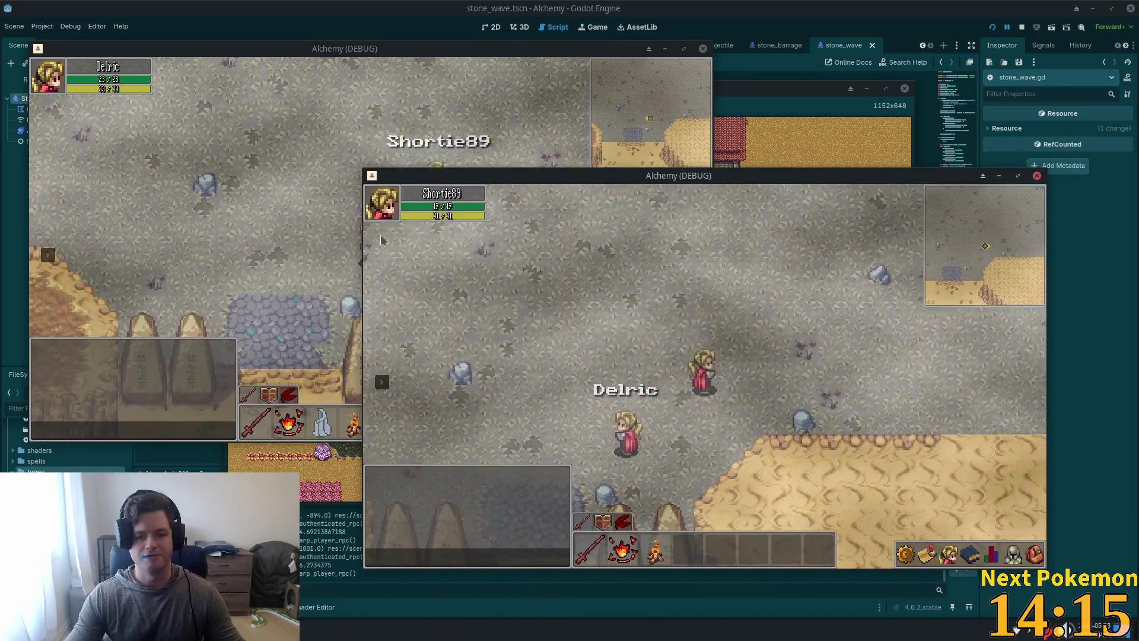
click(348, 219)
key(w)
key(d)
key(a)
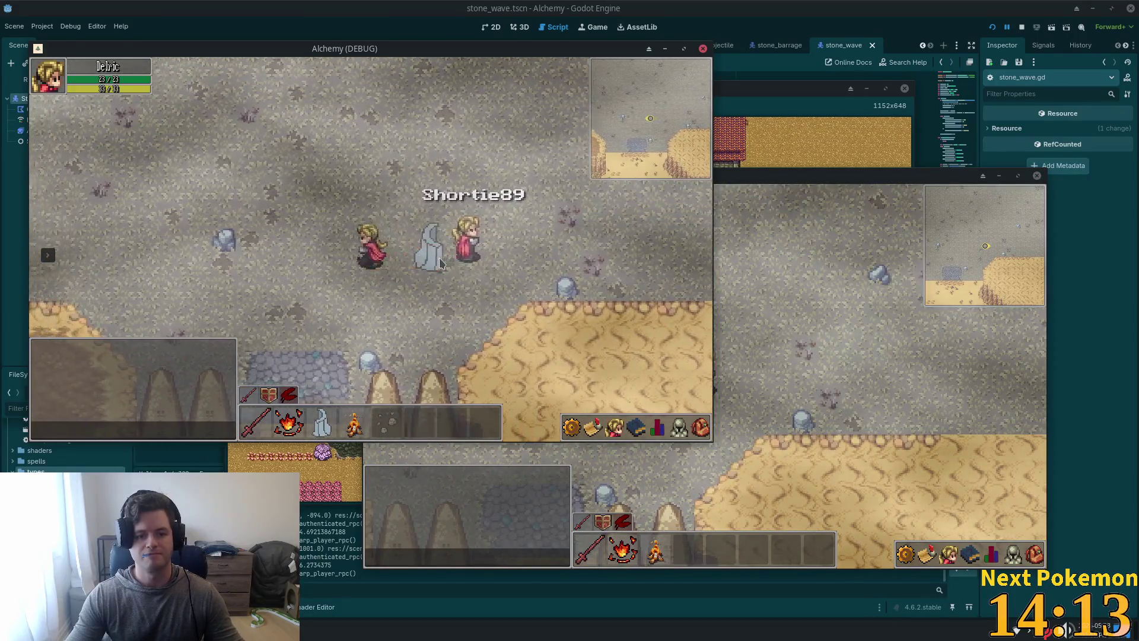
key(d)
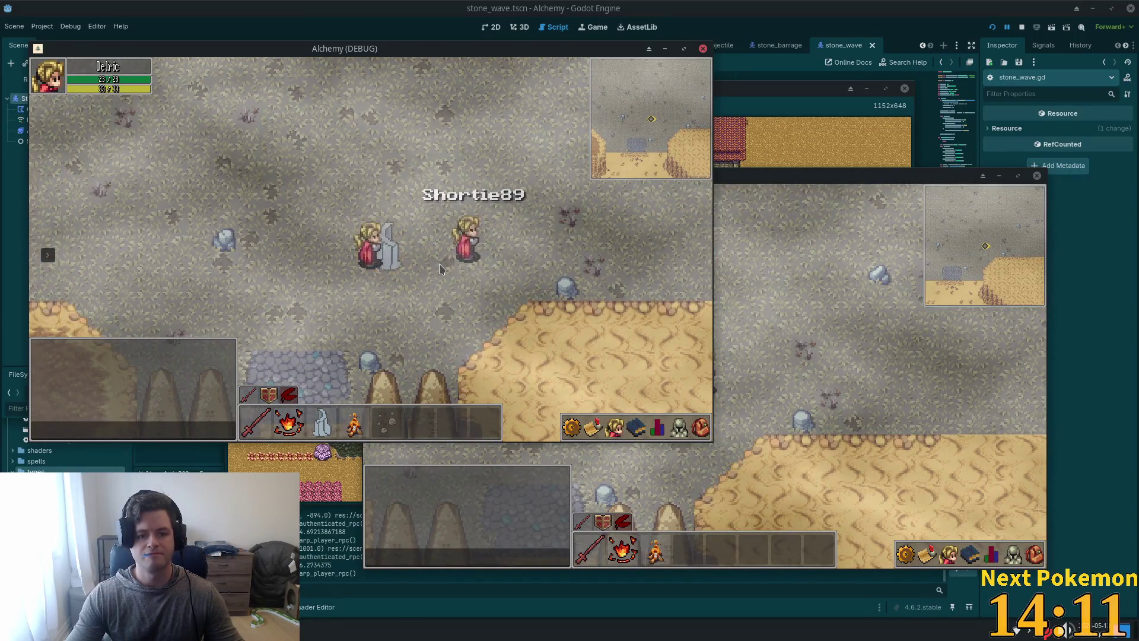
key(d)
key(s)
key(a)
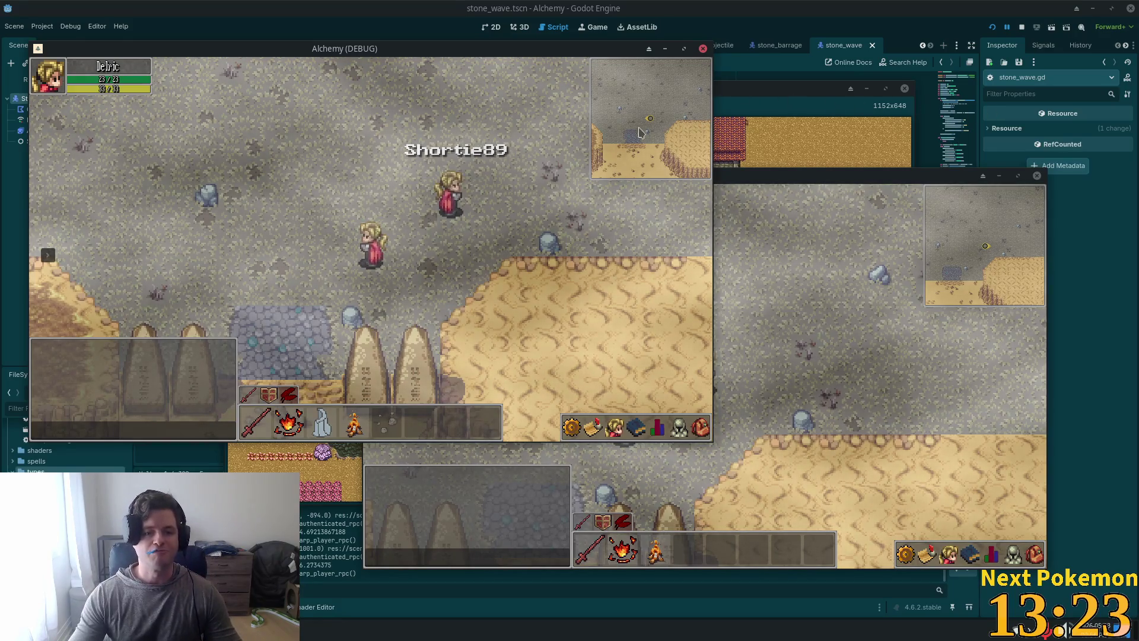
Step: Nudge Shortie89 level with Delric using the arrow keys and bring the Godot editor forward
key(Right)
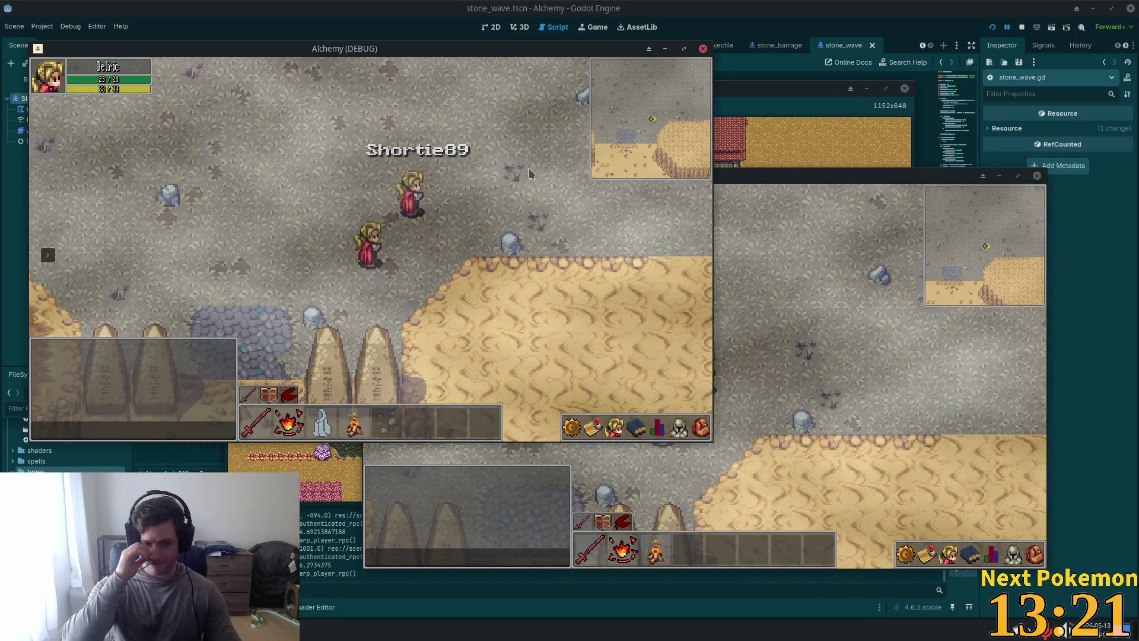
key(Right)
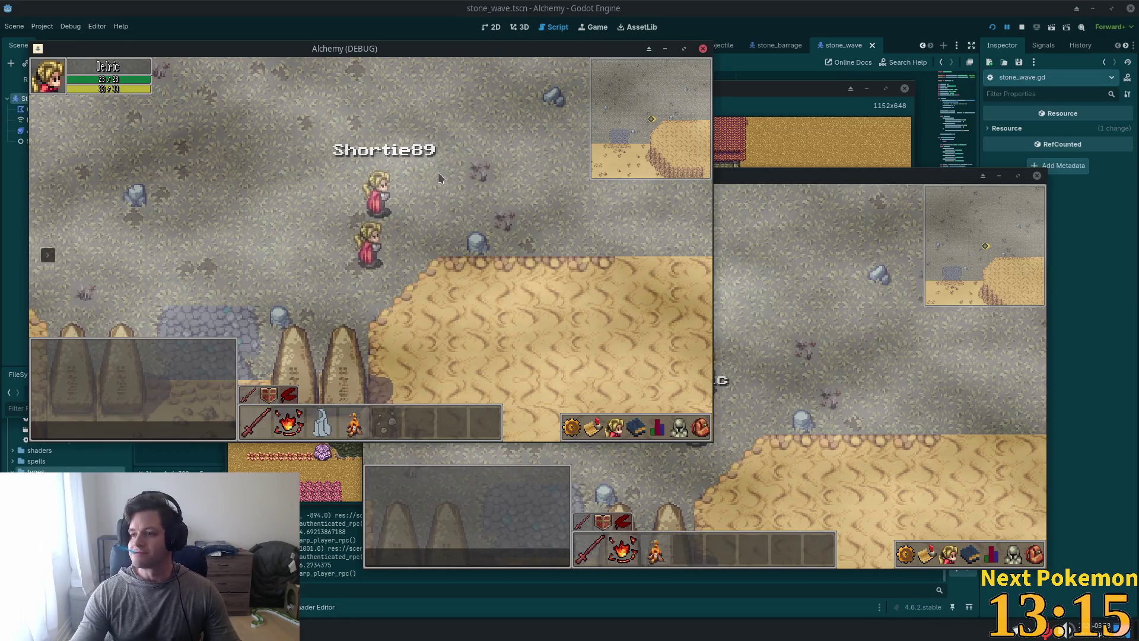
key(Left)
key(Right)
key(Up)
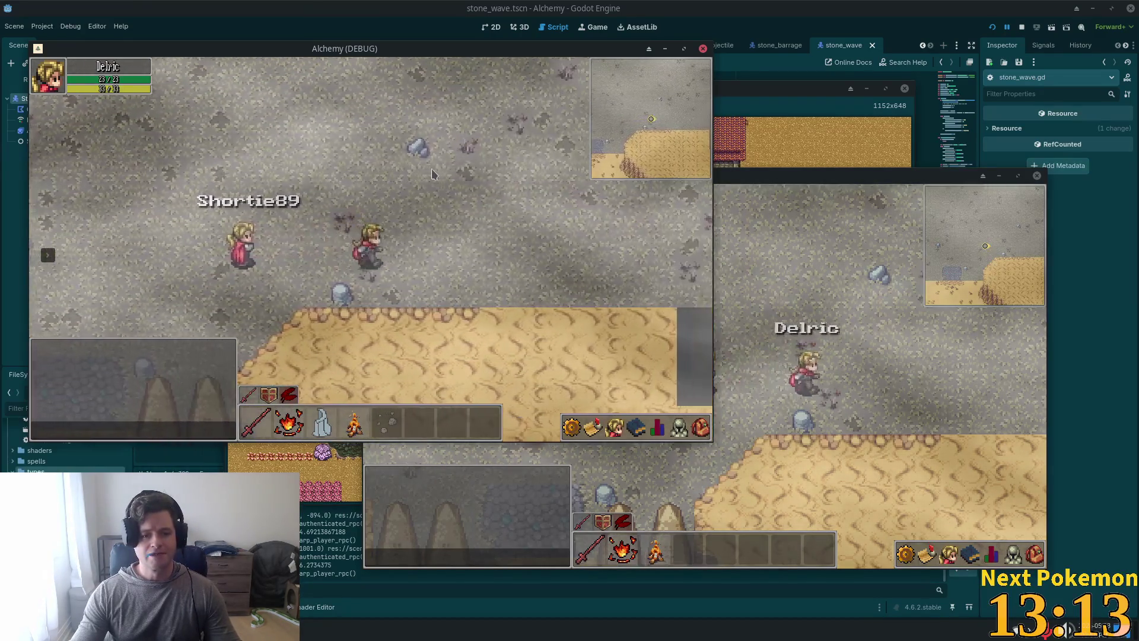
key(Left)
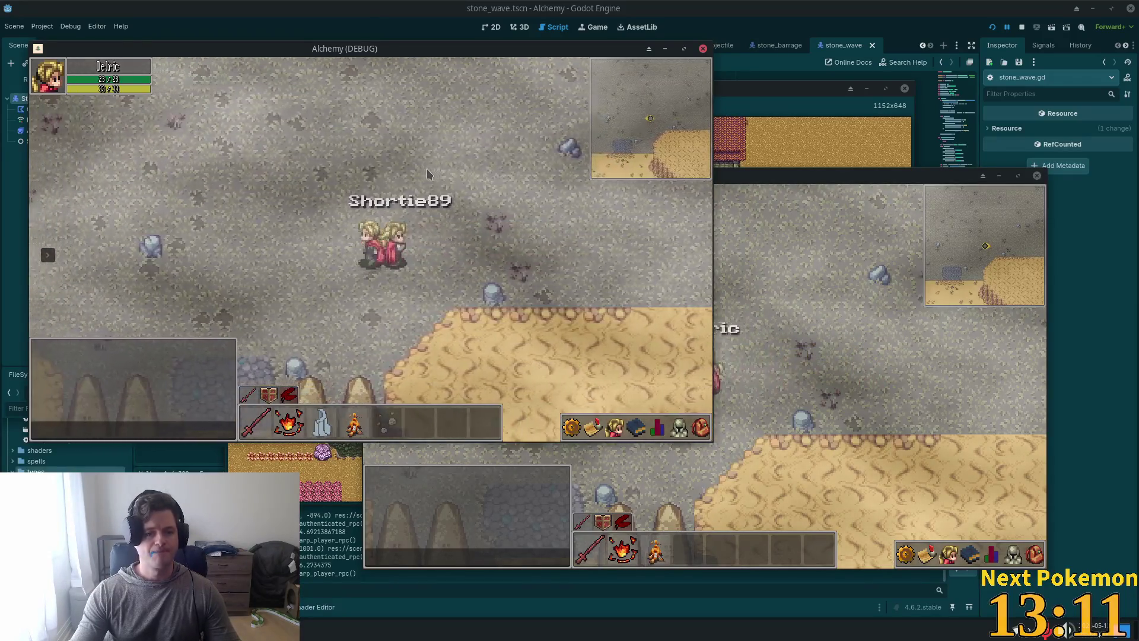
click(786, 5)
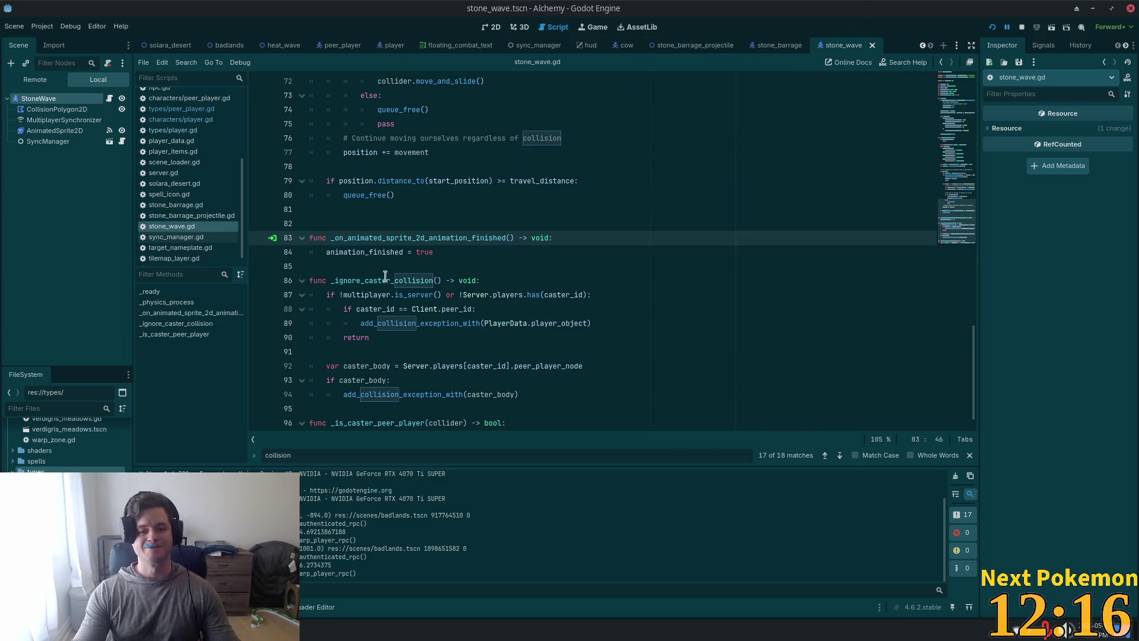
Step: Delete the empty line 81 after the travel-distance queue_free() in stone_wave.gd
click(382, 295)
click(391, 211)
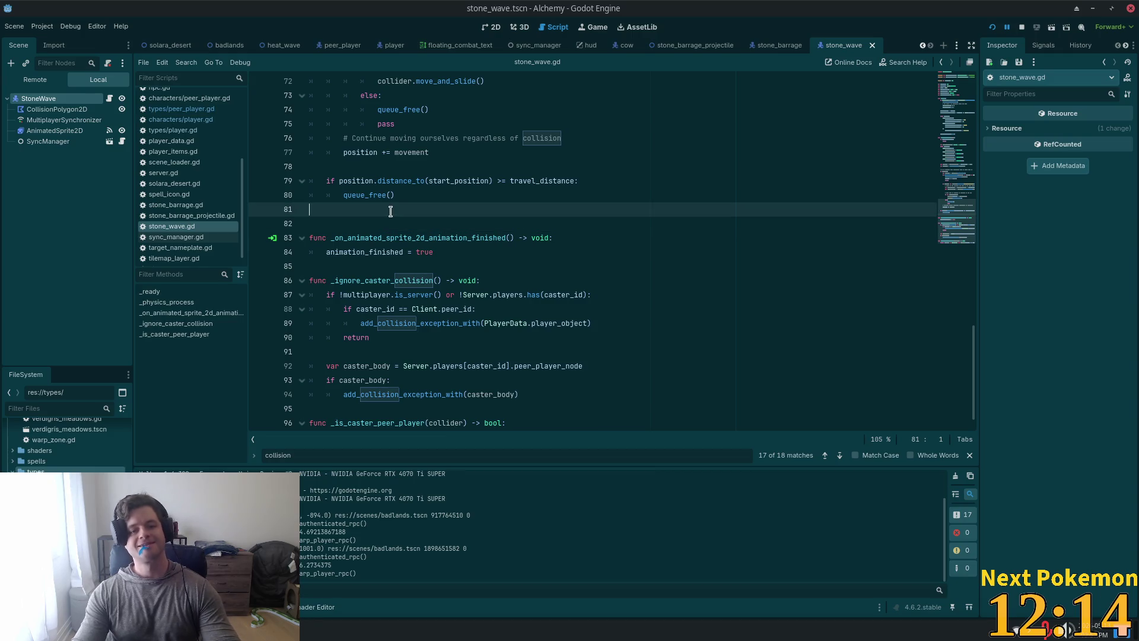
key(BackSpace)
scroll(645, 238, down, 1)
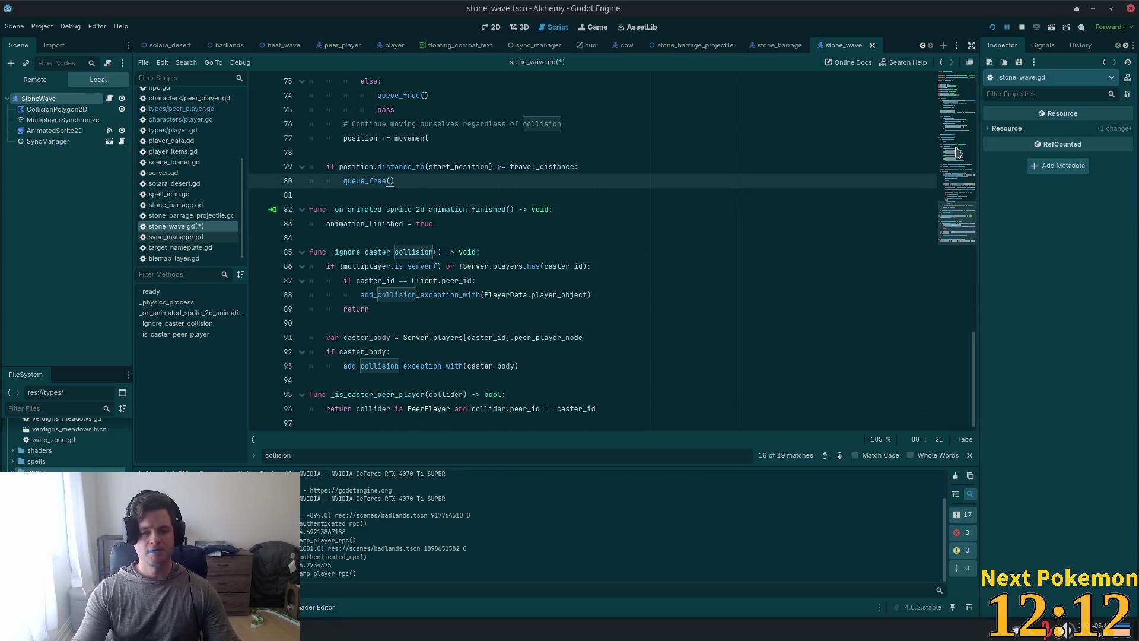
Step: Return to the top of stone_wave.gd and save the script
drag(952, 172, 965, 82)
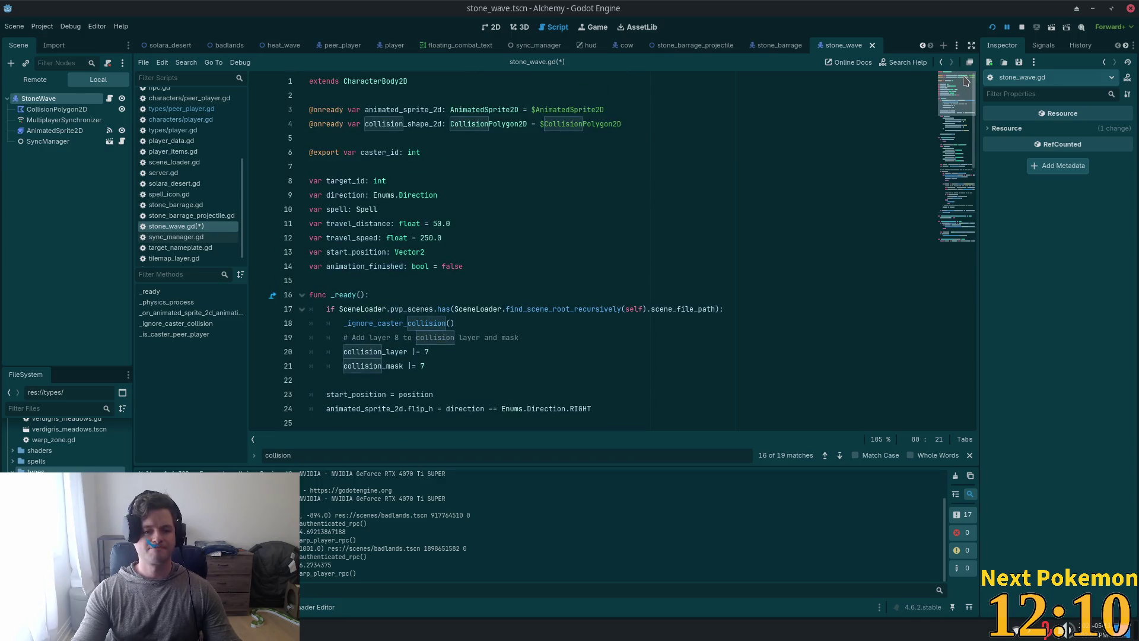
click(760, 123)
key(ctrl+s)
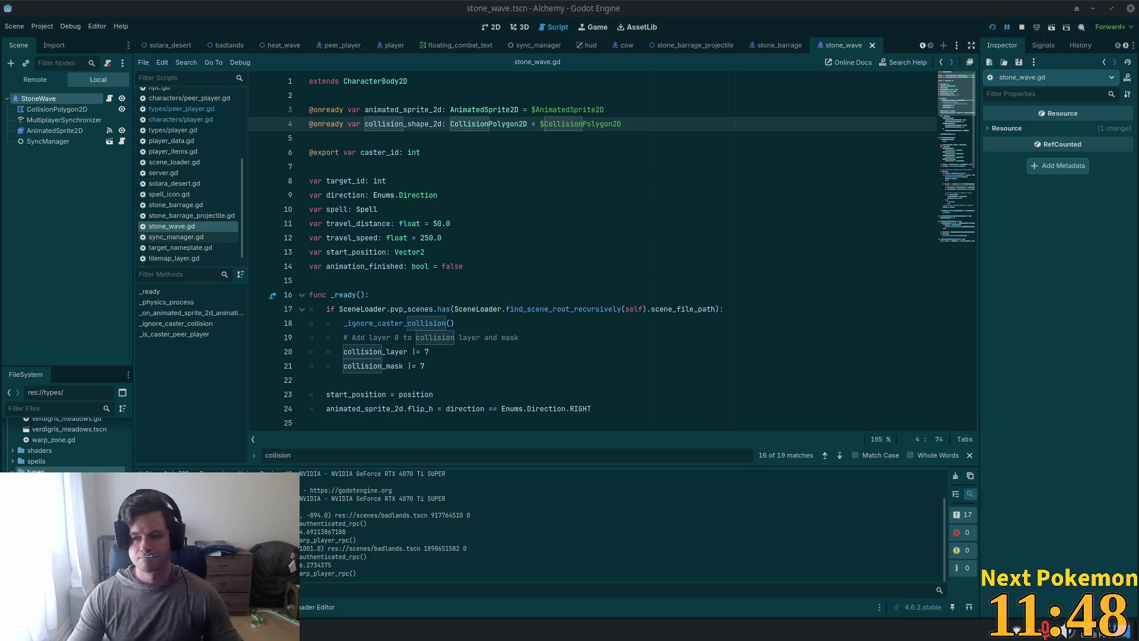
click(575, 224)
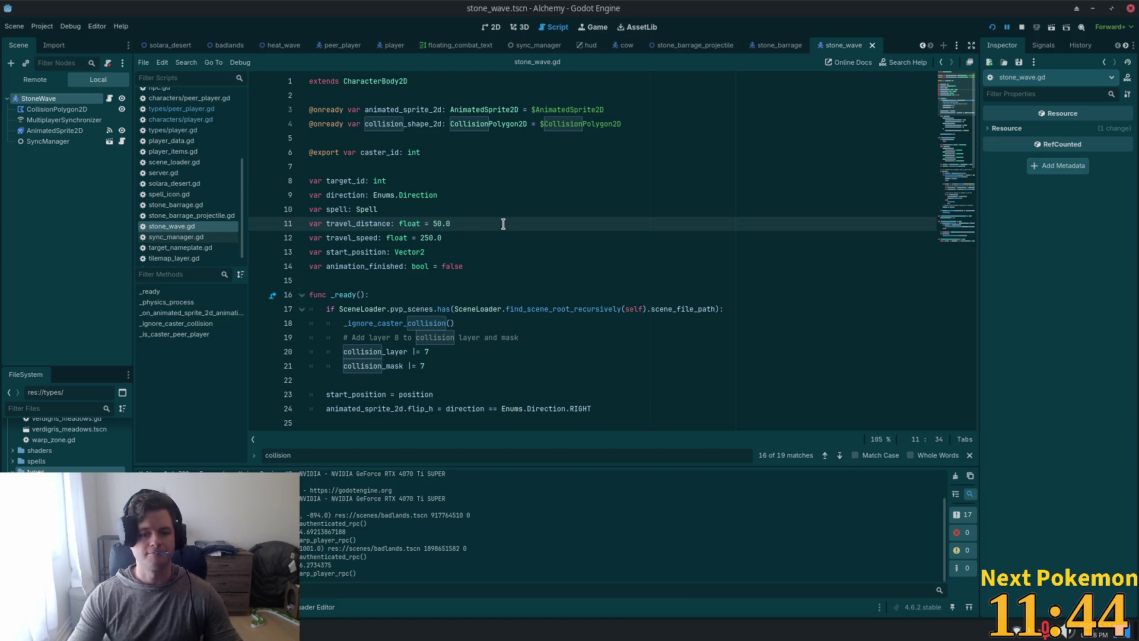
scroll(467, 238, down, 3)
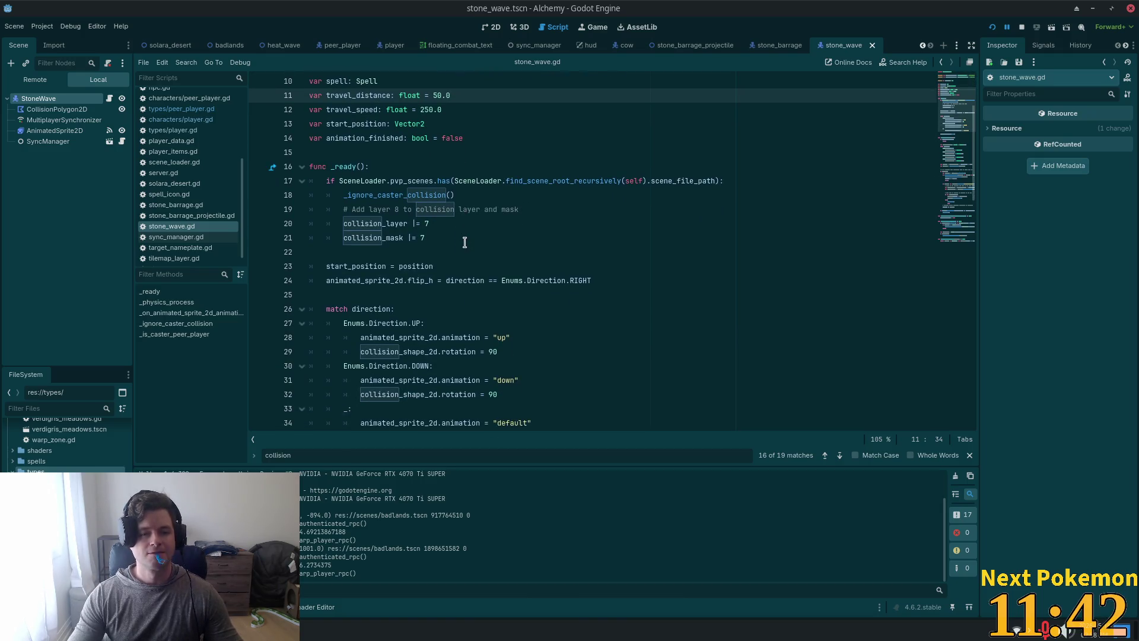
scroll(465, 242, down, 5)
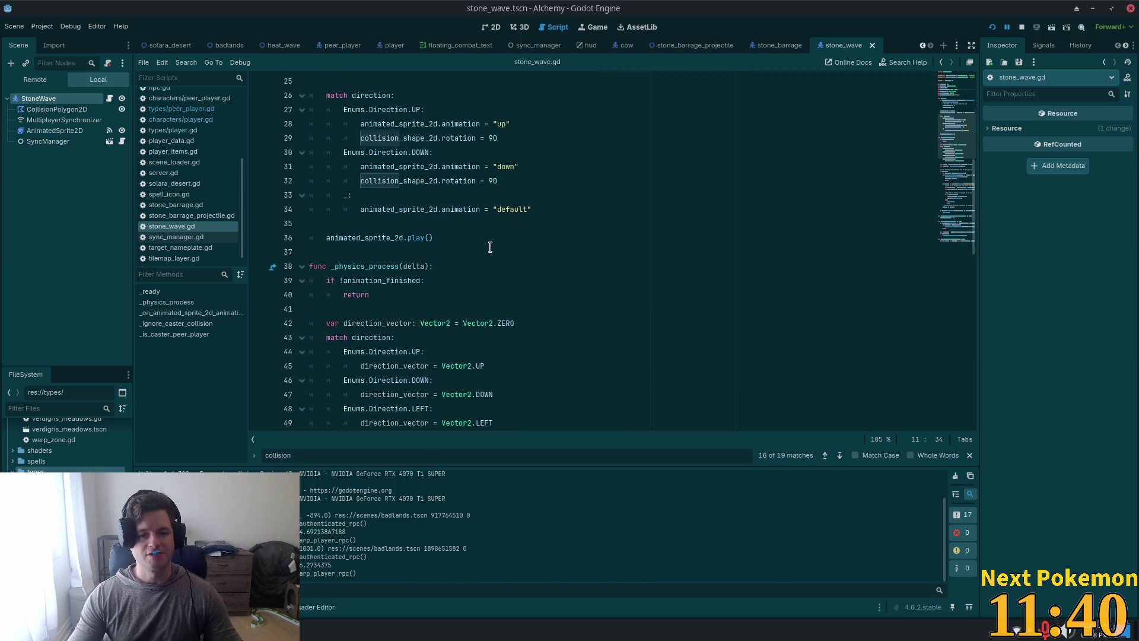
scroll(488, 249, down, 7)
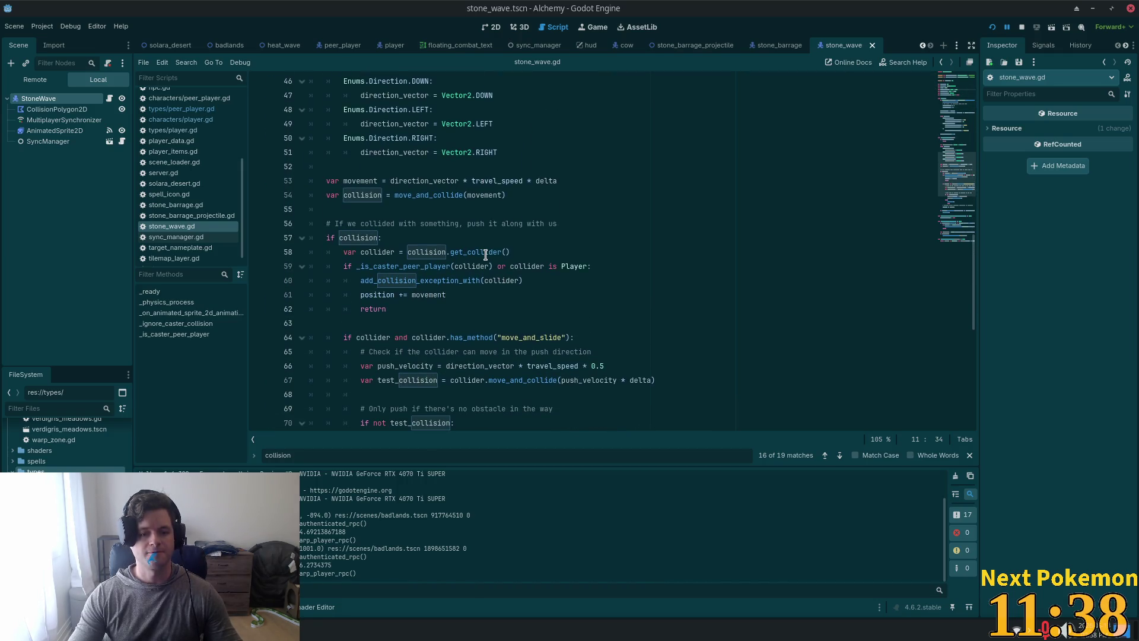
scroll(482, 257, down, 3)
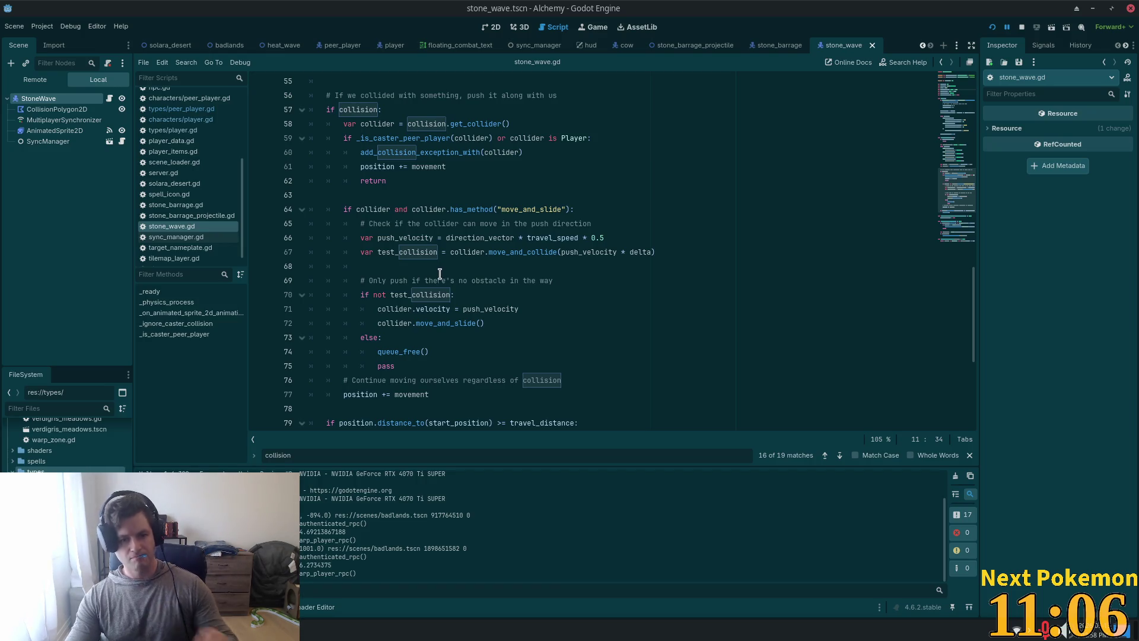
drag(522, 251, 609, 251)
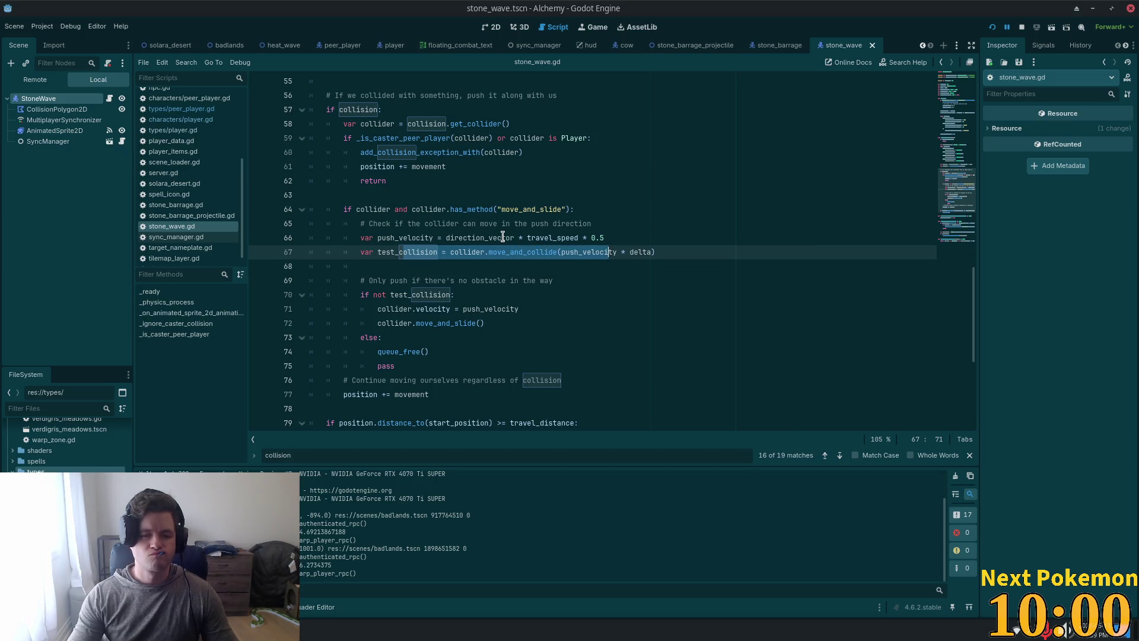
mouse_move(503, 237)
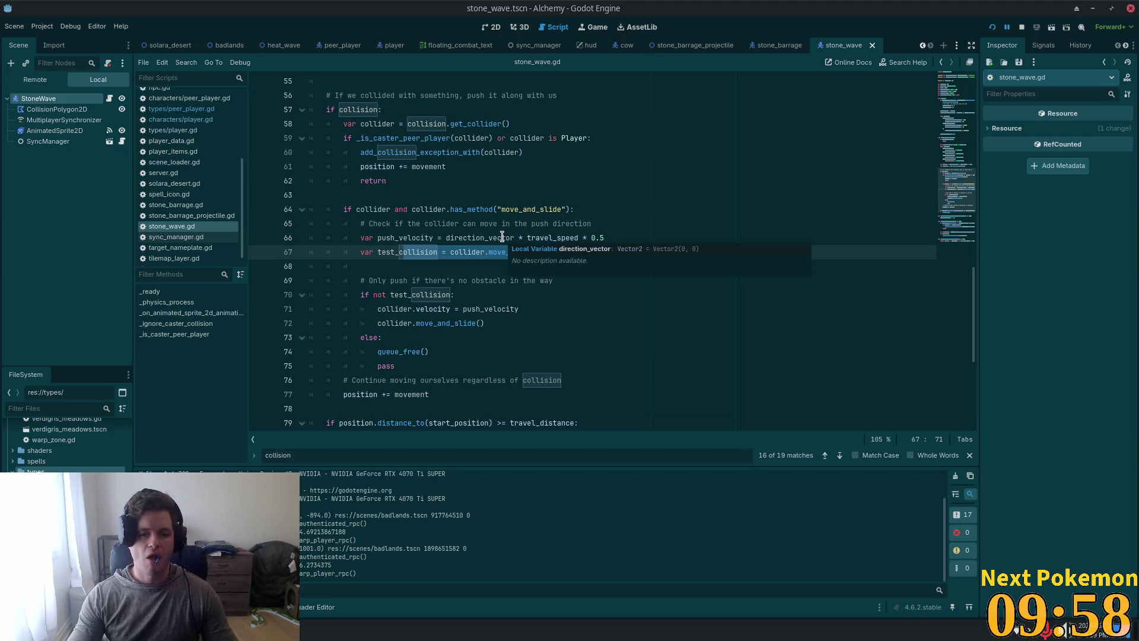
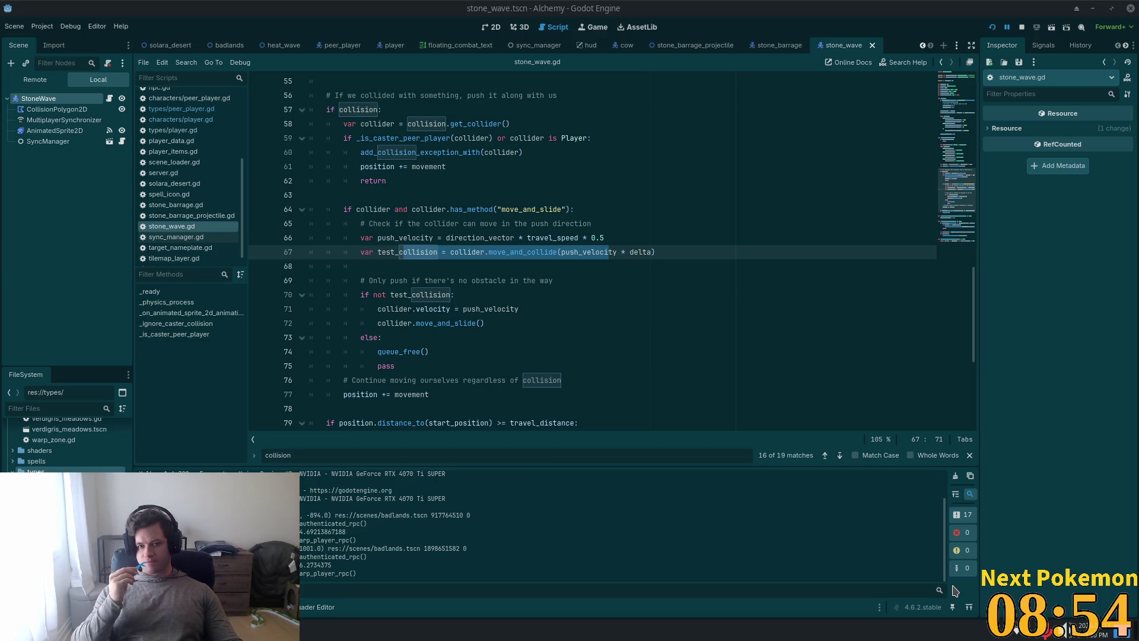
Step: Review the movement and collider uses in stone_wave.gd, ending at the end of line 72's move_and_slide()
click(470, 294)
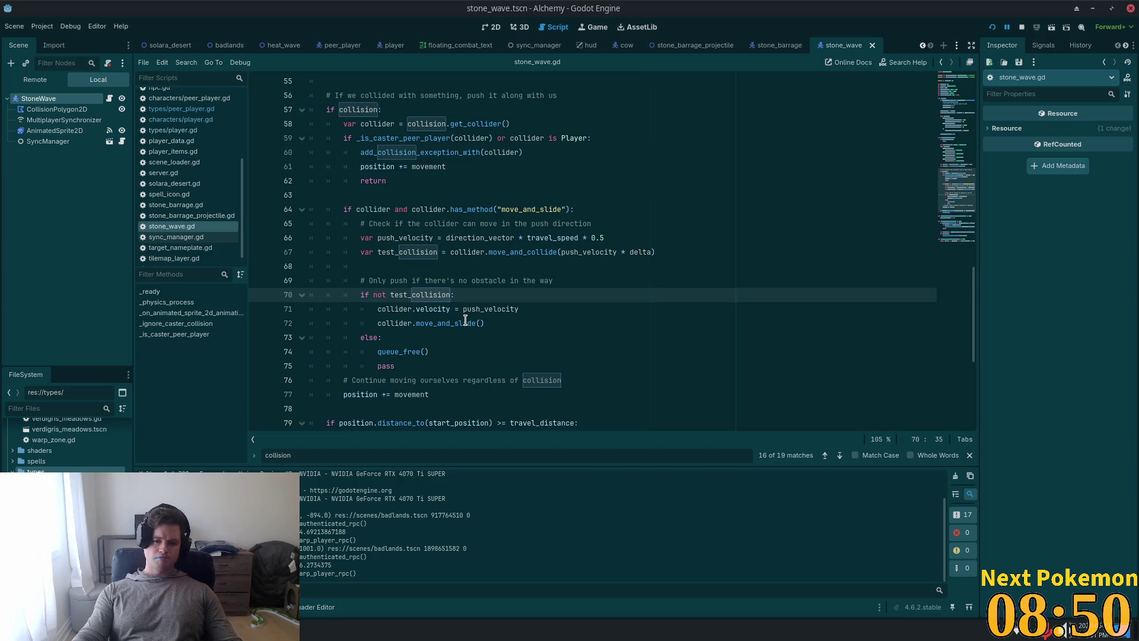
click(412, 161)
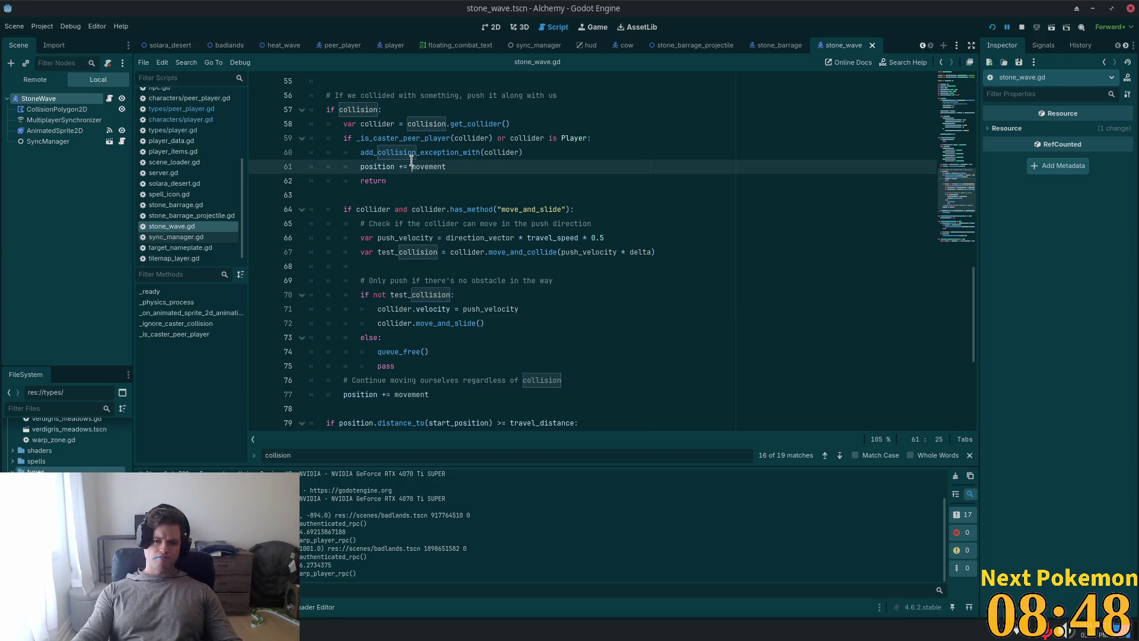
double_click(411, 162)
scroll(460, 178, up, 2)
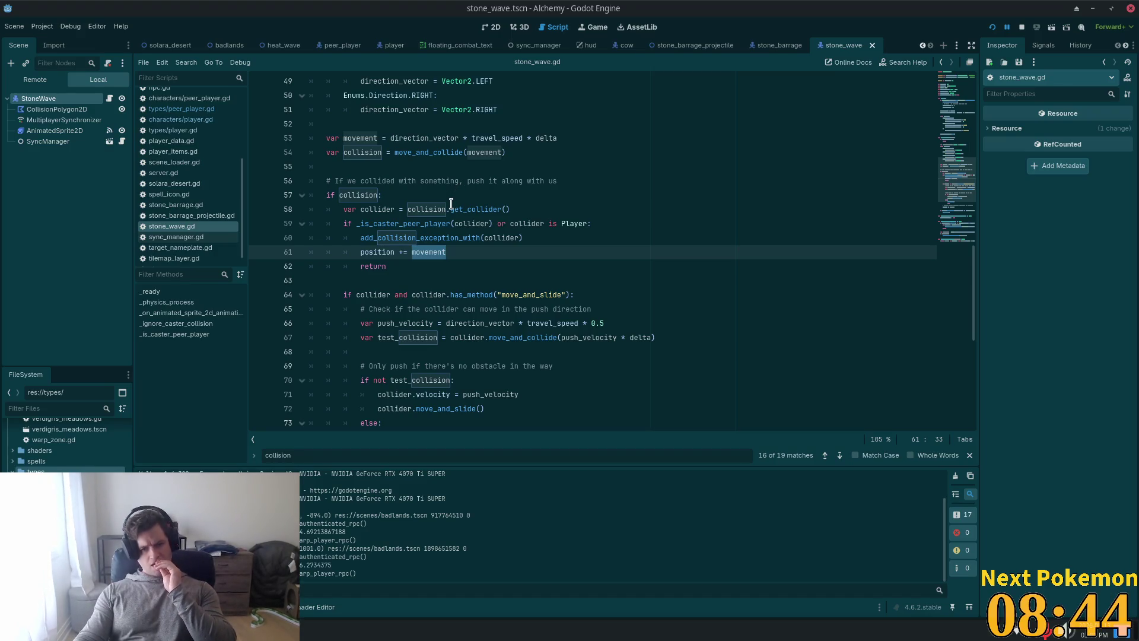
mouse_move(451, 204)
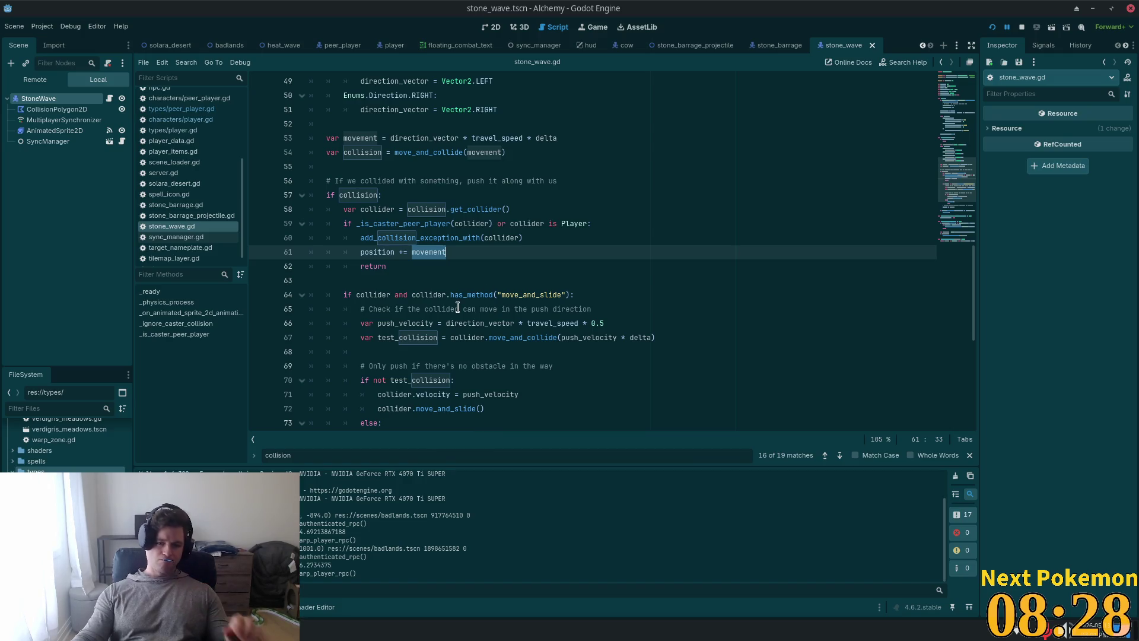
scroll(421, 341, down, 2)
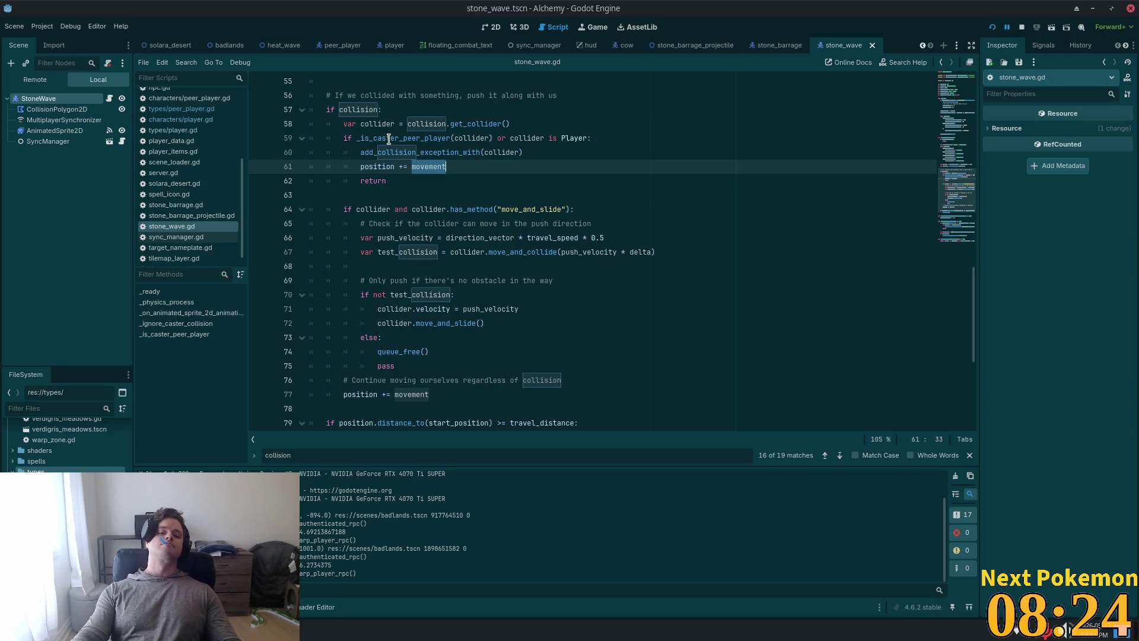
click(391, 337)
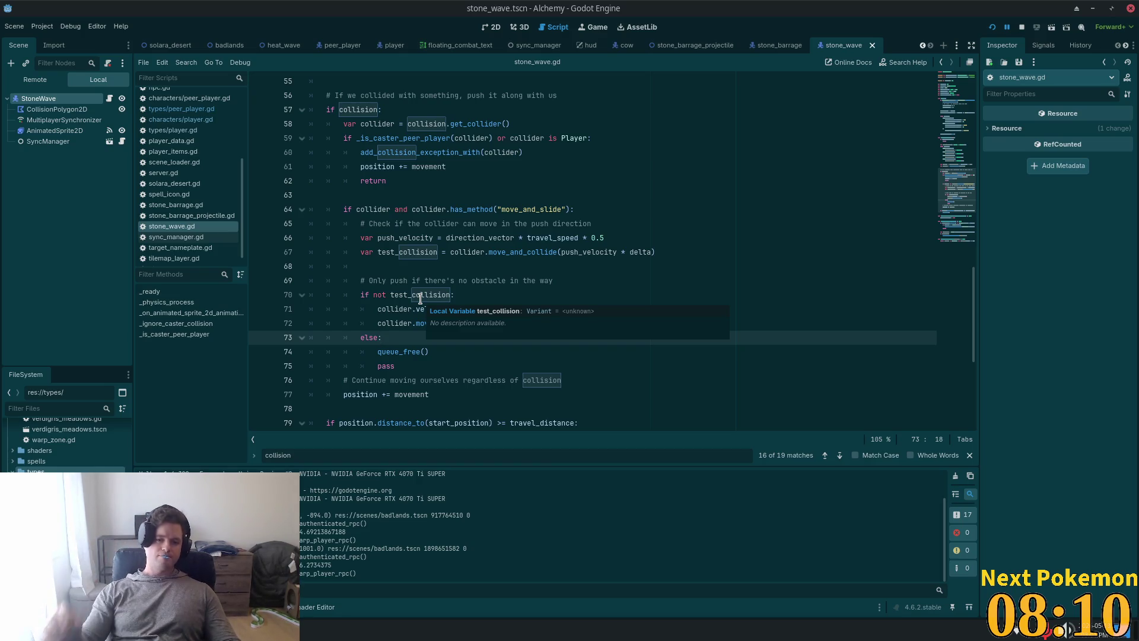
click(424, 324)
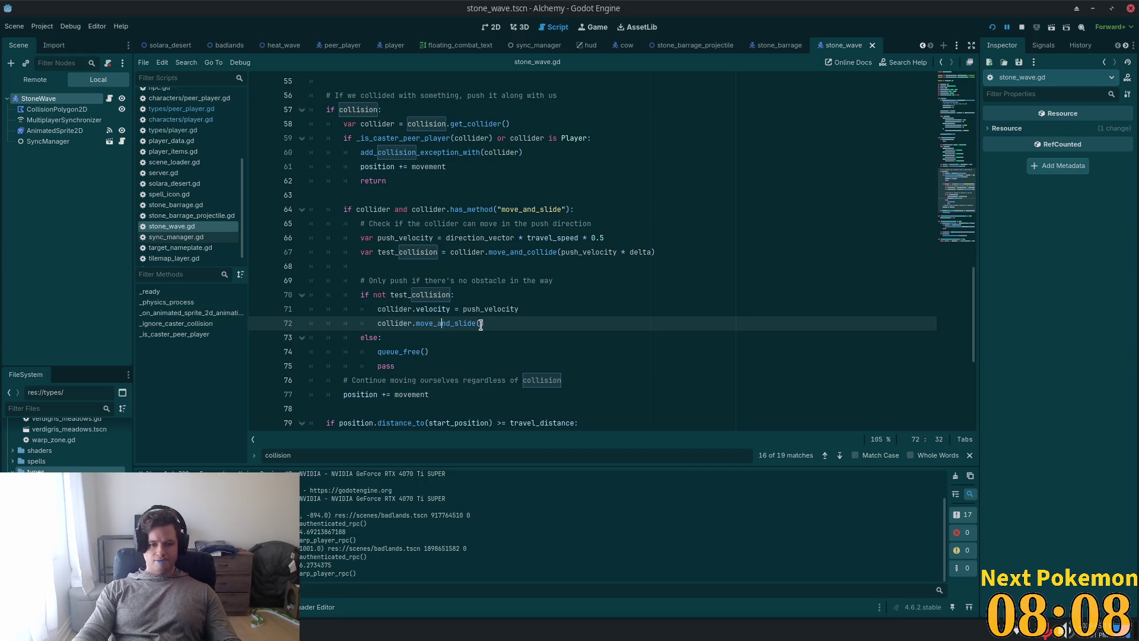
double_click(409, 323)
click(505, 324)
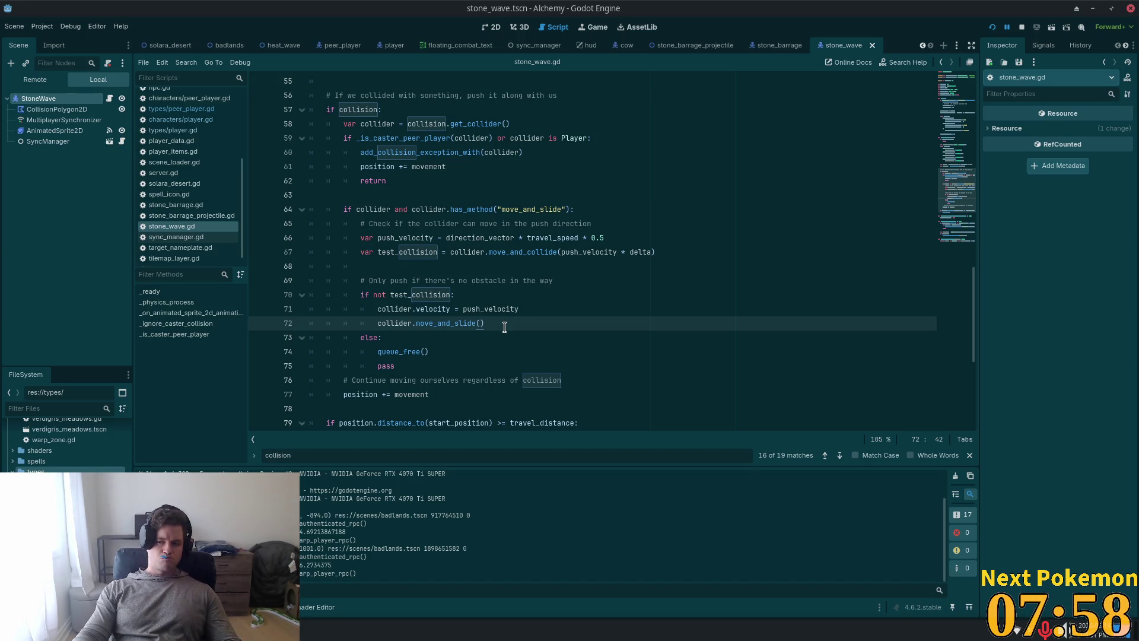
Step: Add 'if collider is PeerPlayer:' on a new line after move_and_slide() and save stone_wave.gd
key(Return)
key(Return)
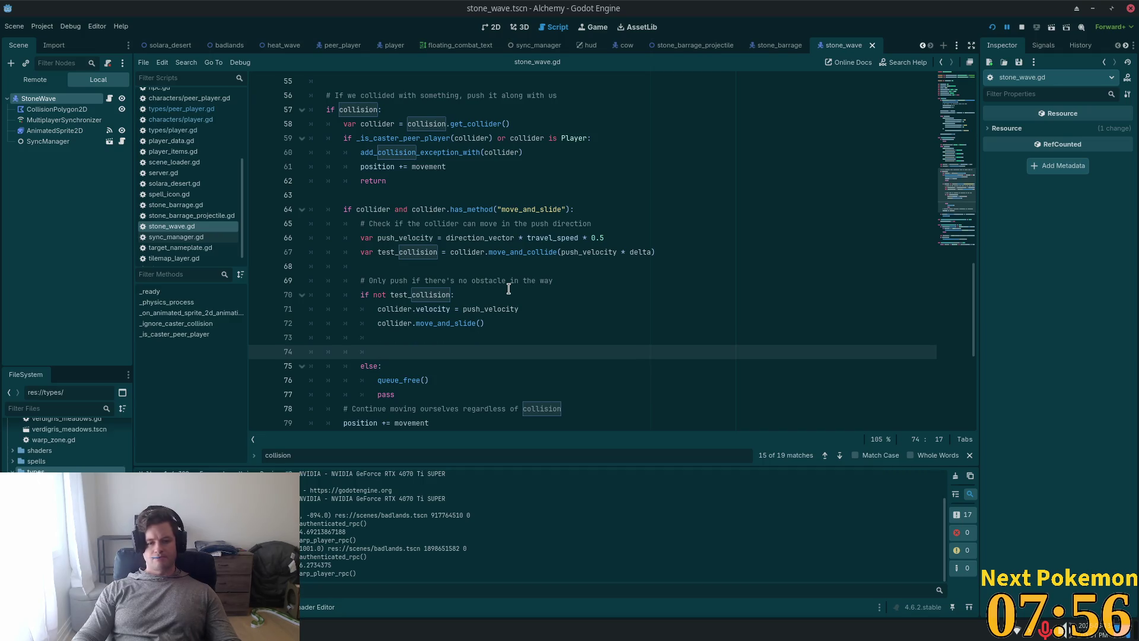
text(if )
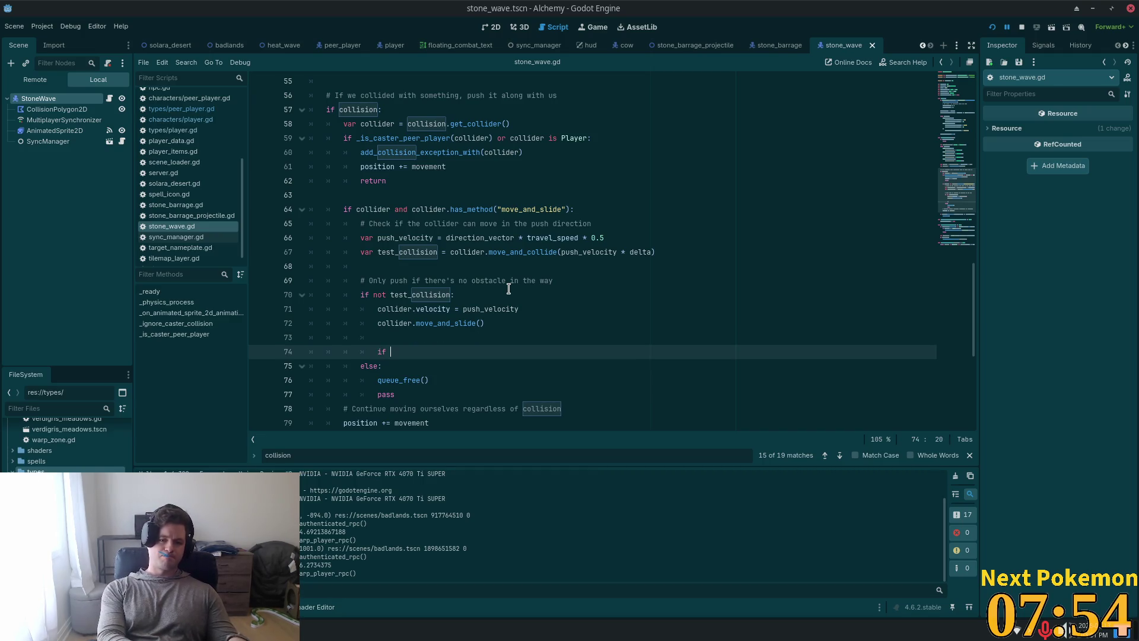
text(colli)
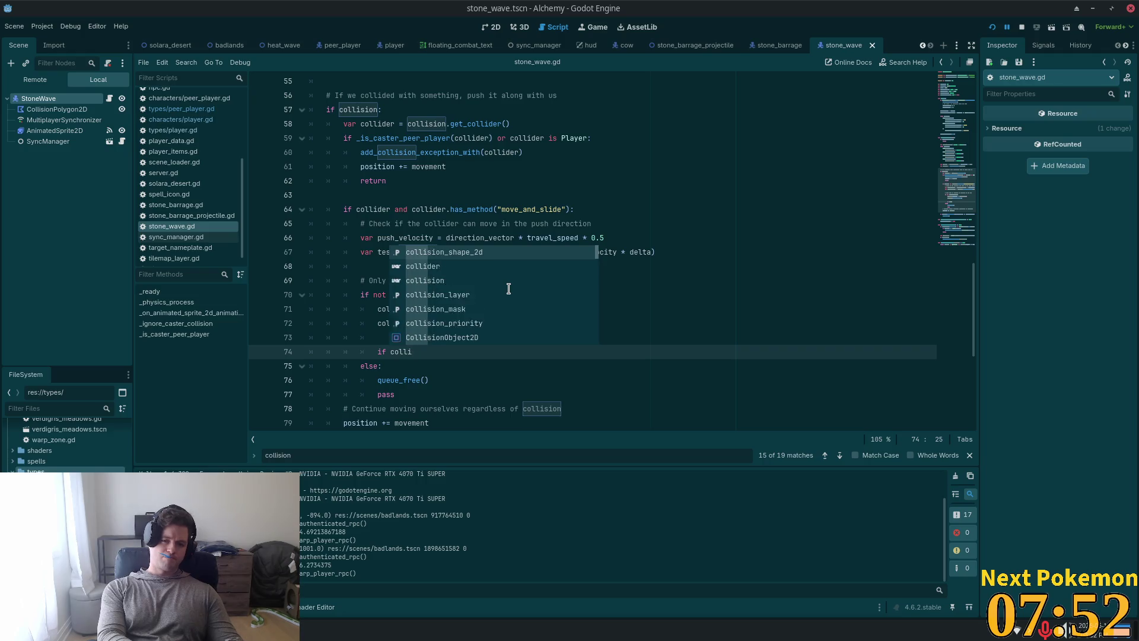
text(der is Peer)
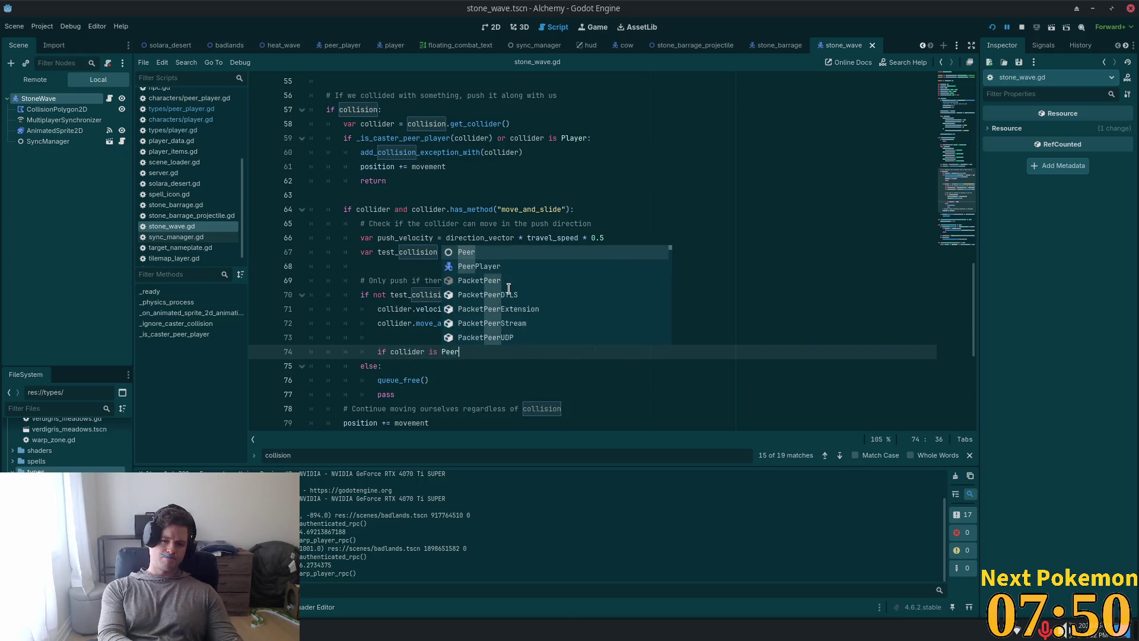
text(Pl)
key(Return)
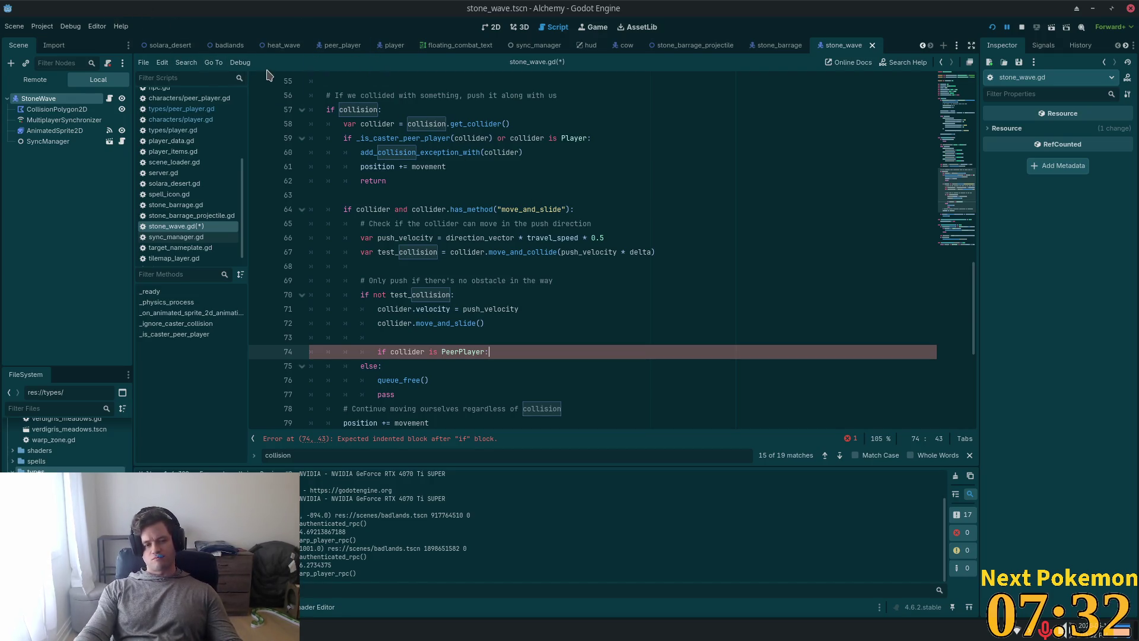
key(ctrl+s)
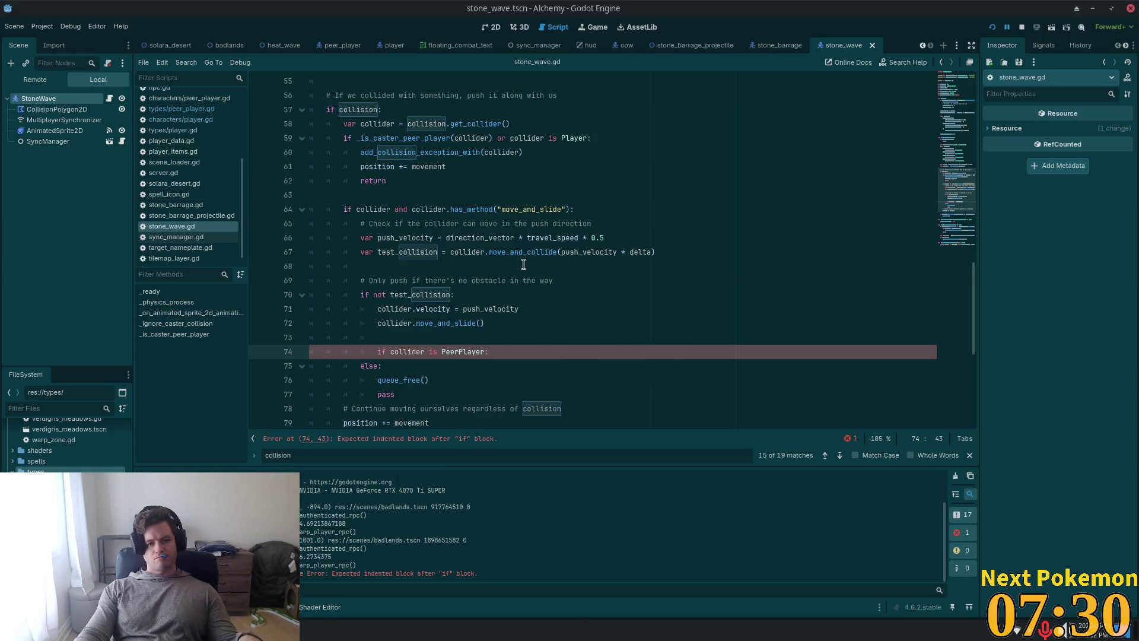
key(alt+Tab)
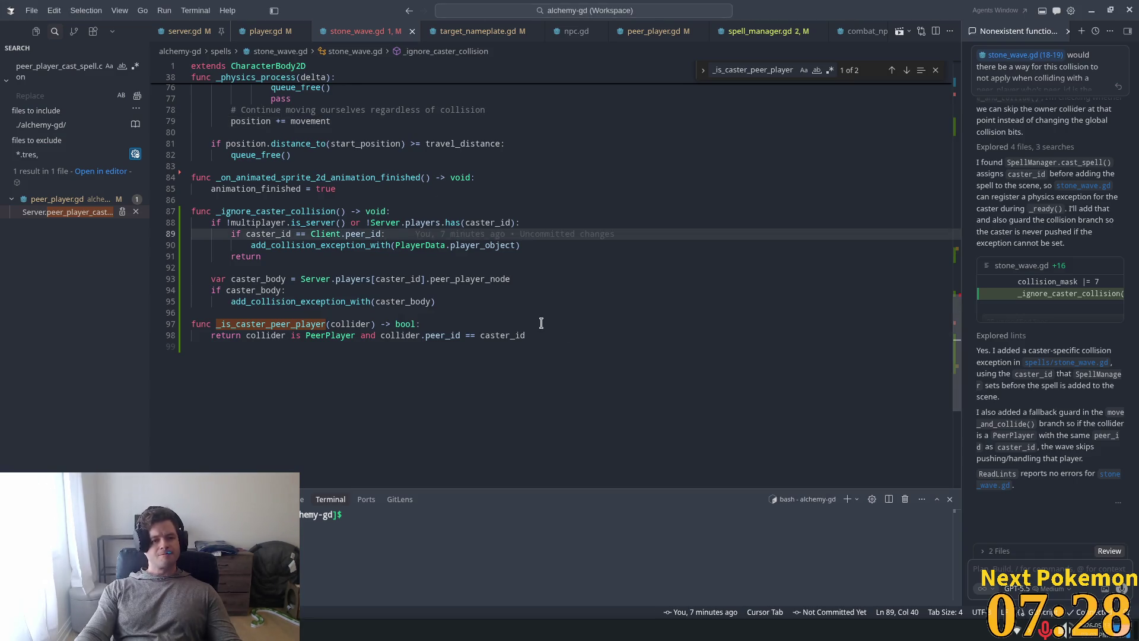
Step: Look over the PeerPlayer check in stone_wave.gd within VS Code
scroll(536, 308, up, 5)
click(366, 203)
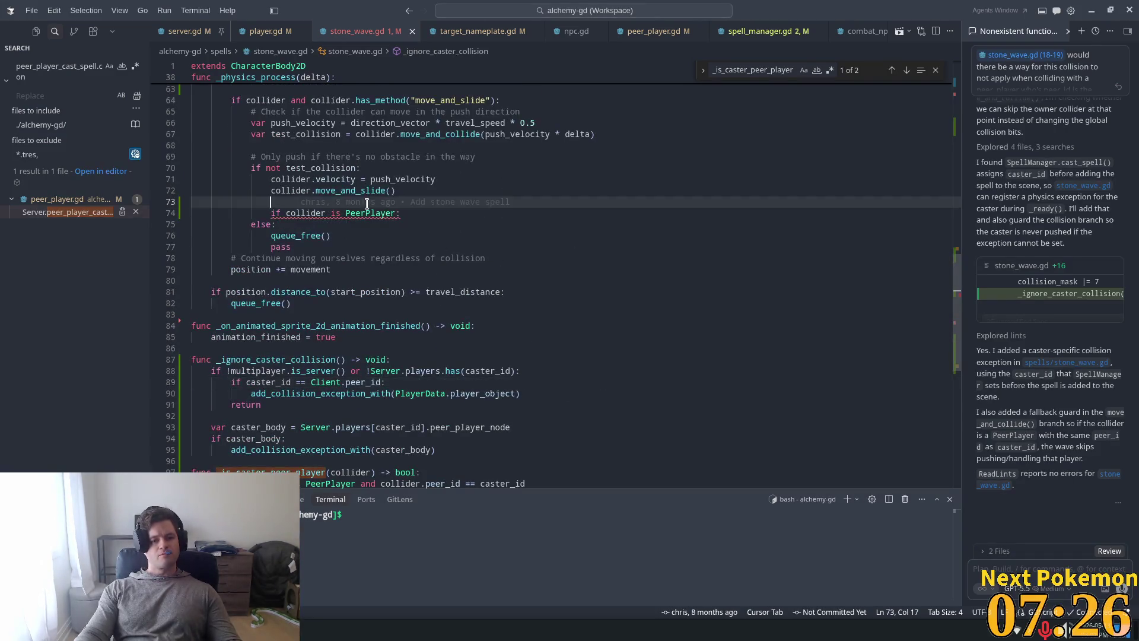
click(427, 215)
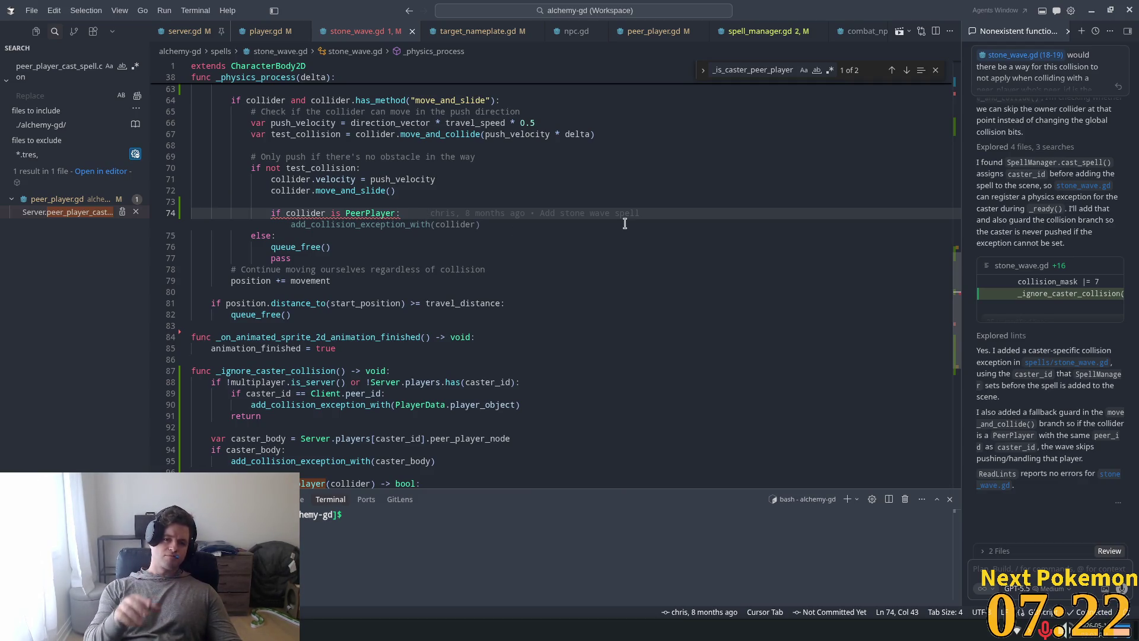
Step: Search server.gd for 'move_pl' to reach the move_player function definition
click(184, 31)
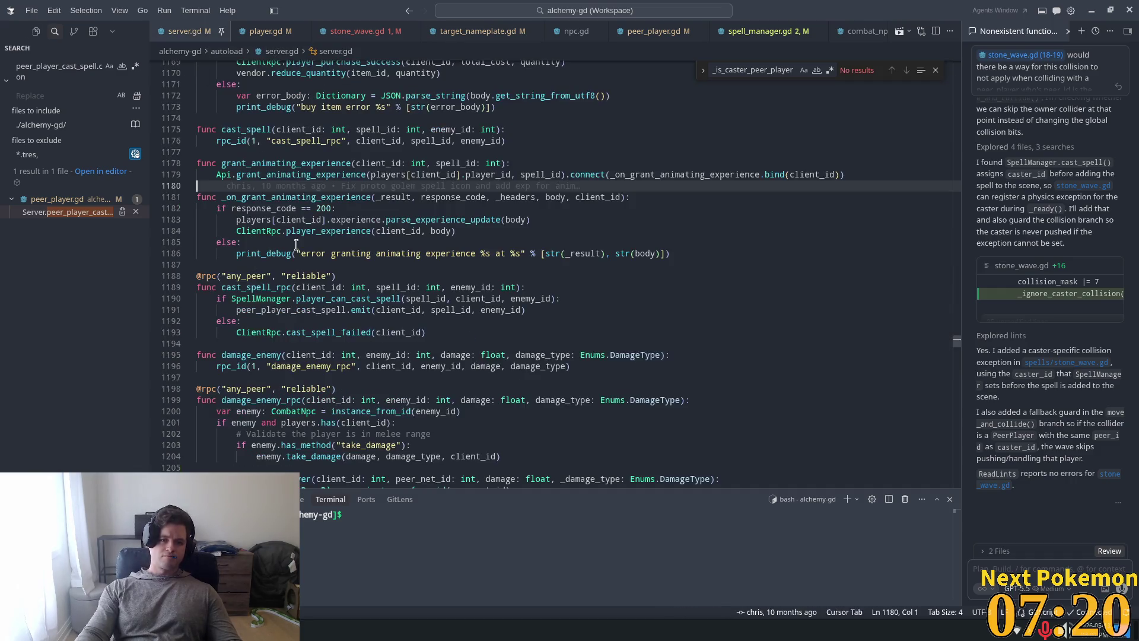
key(ctrl+f)
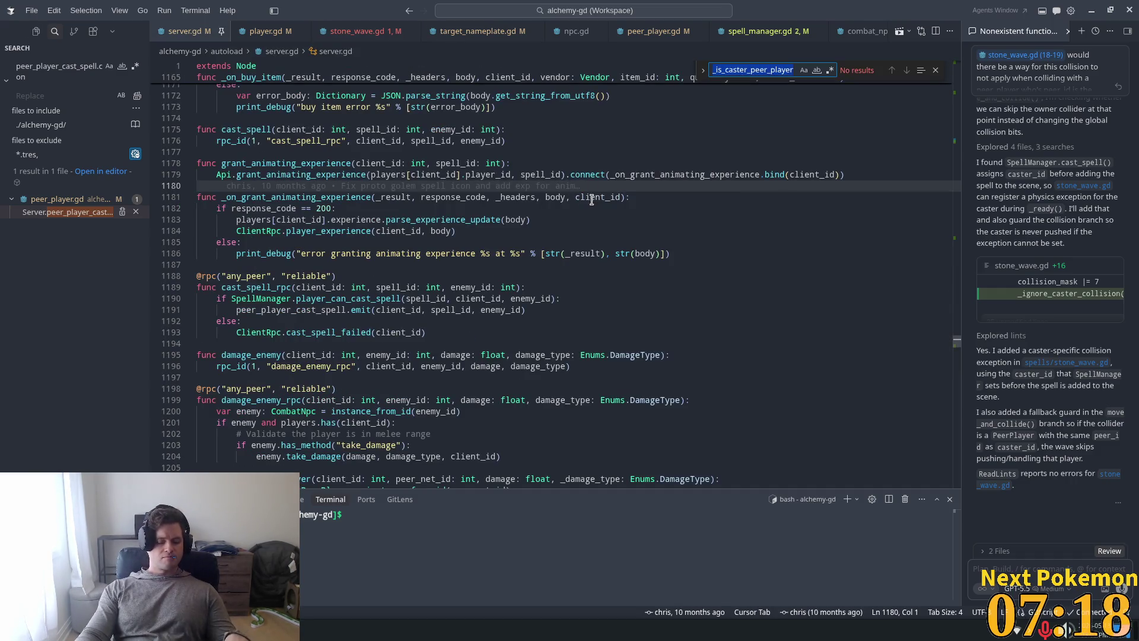
text(move_)
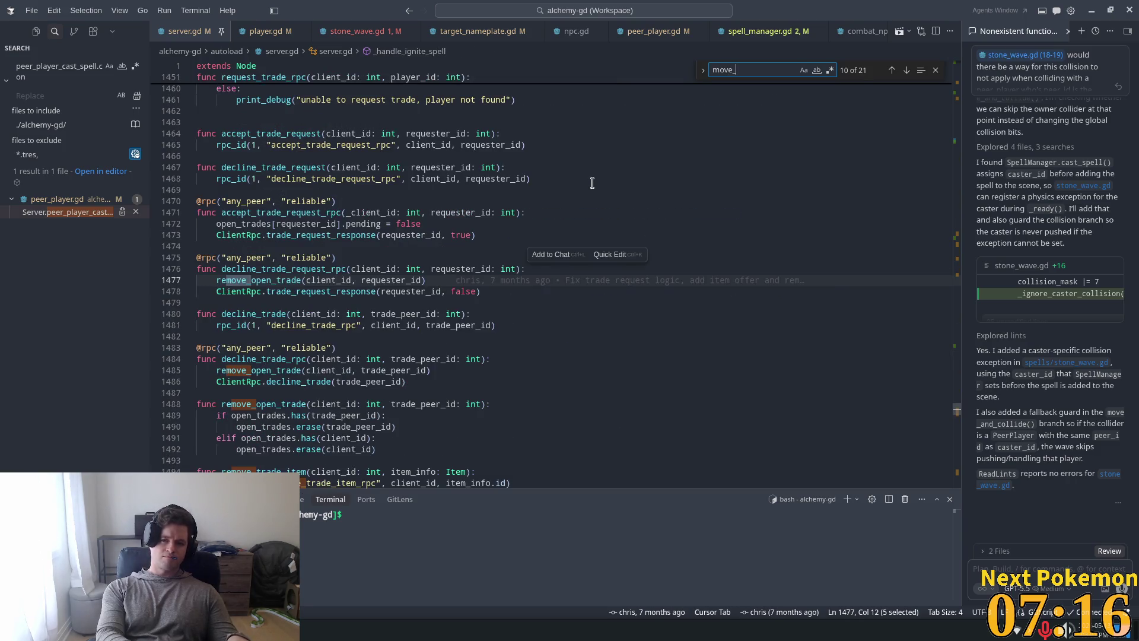
text(pl)
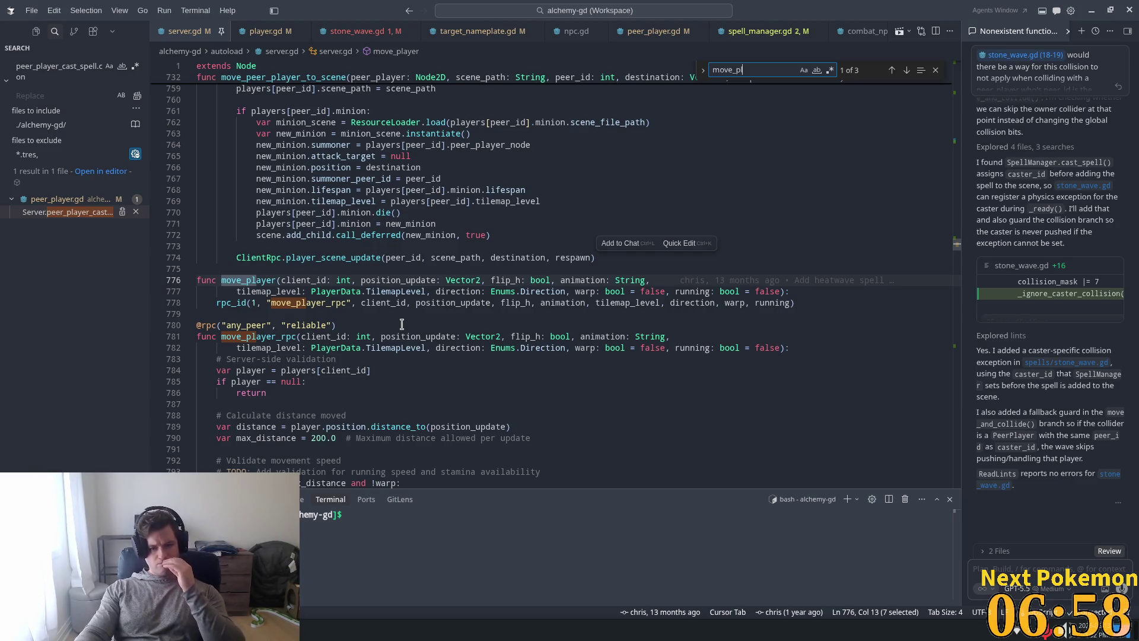
key(alt+Tab)
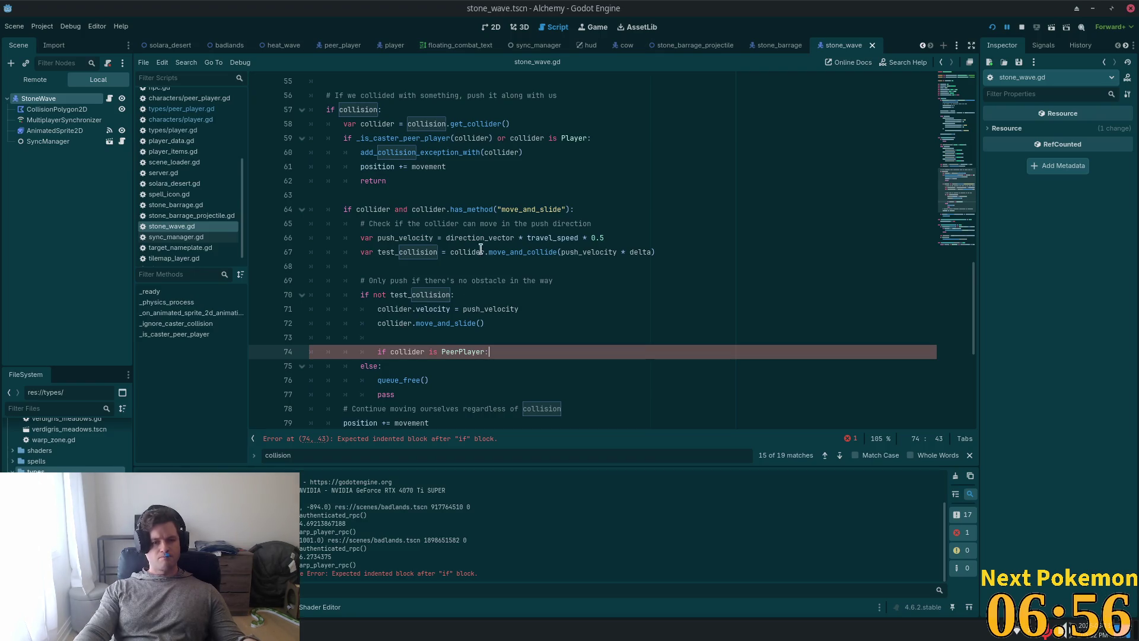
Step: Scroll through stone_wave.gd and put the caret on blank line 73 above the PeerPlayer check
scroll(475, 246, up, 5)
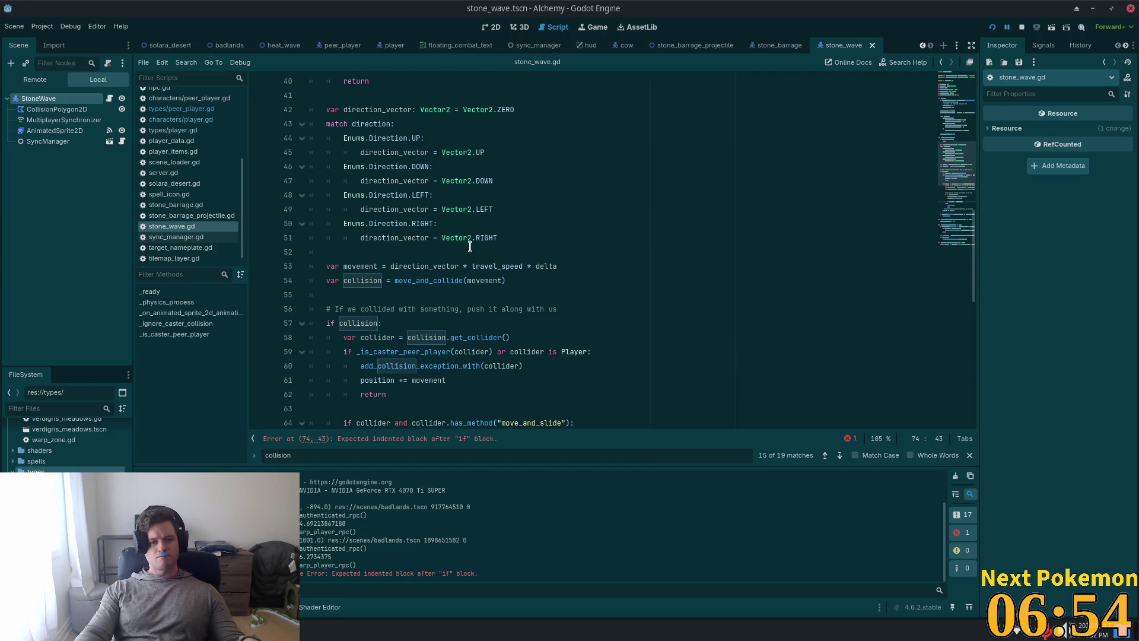
scroll(470, 246, up, 2)
scroll(469, 247, down, 3)
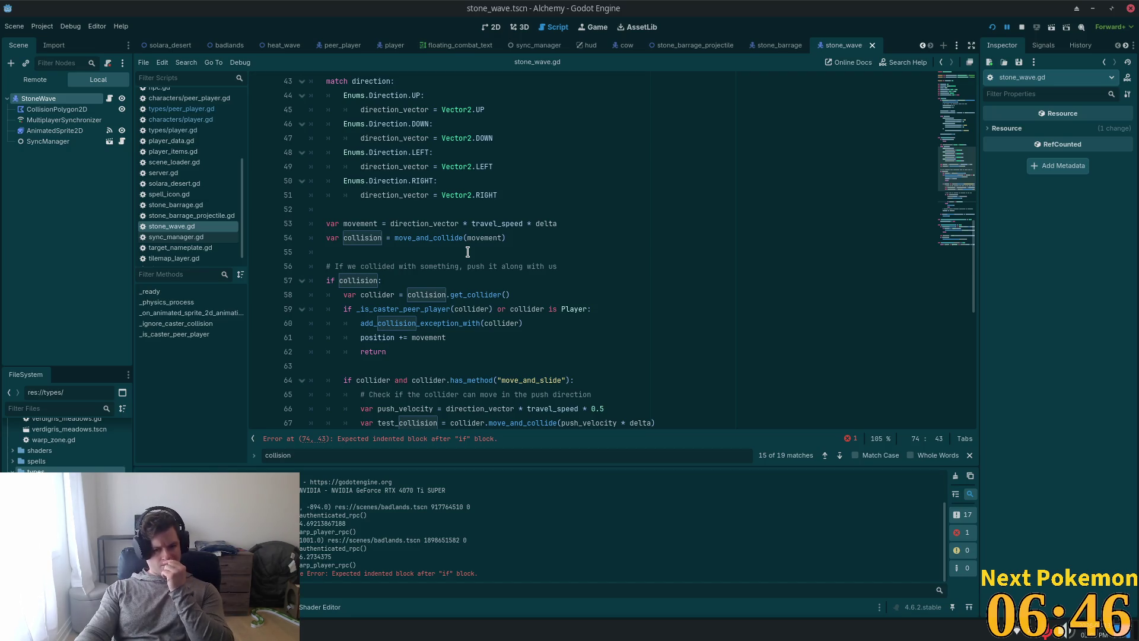
scroll(467, 252, down, 4)
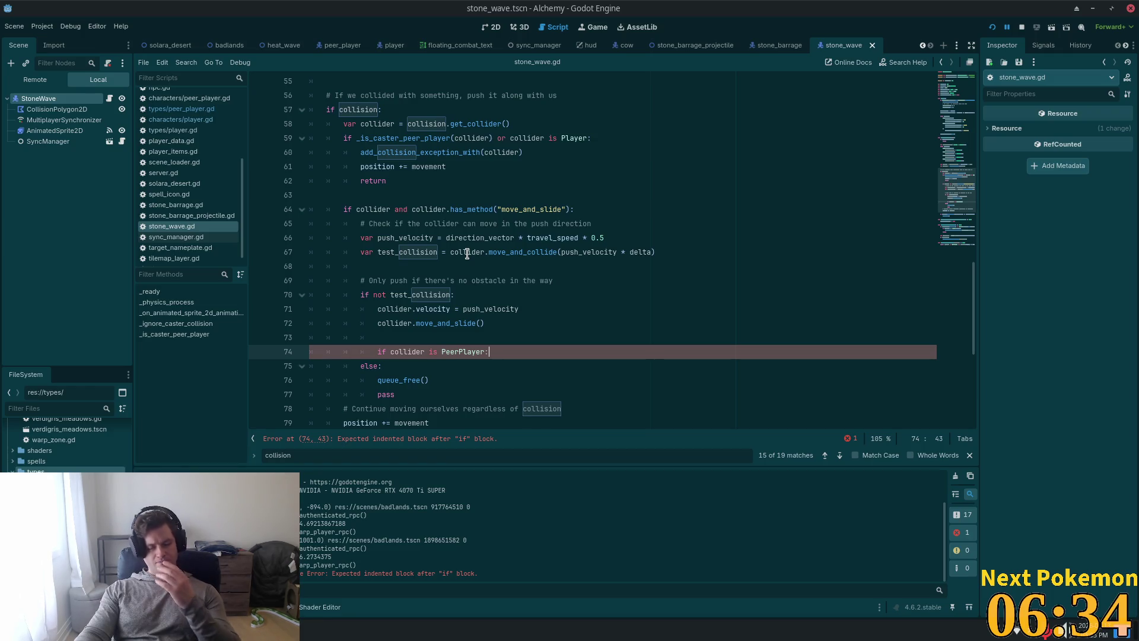
scroll(470, 258, up, 2)
scroll(469, 260, up, 6)
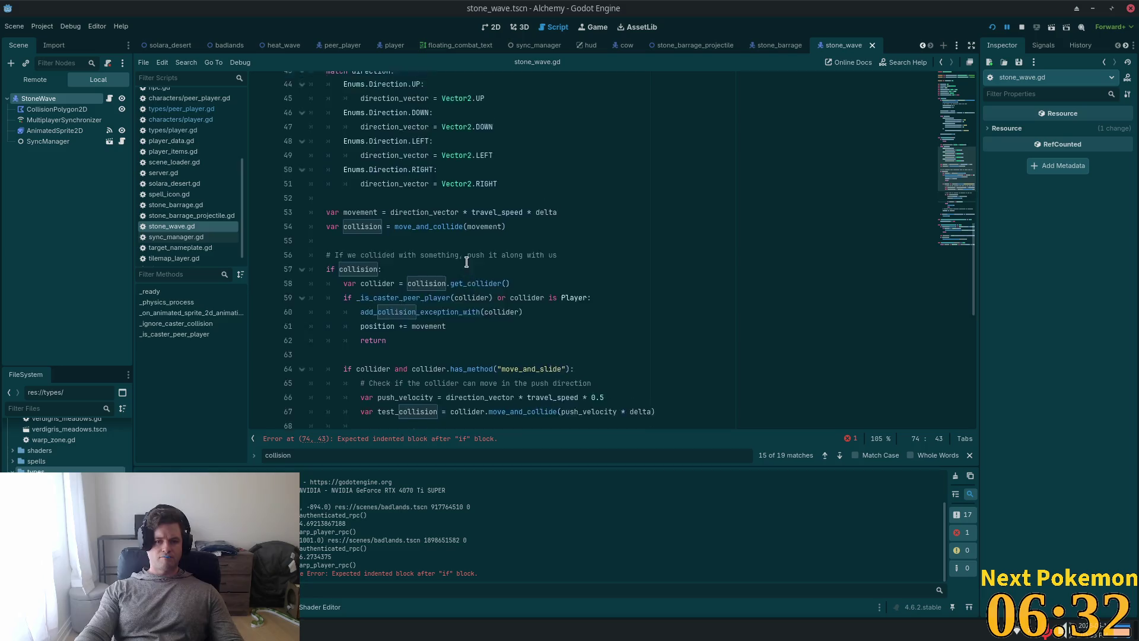
scroll(466, 263, up, 1)
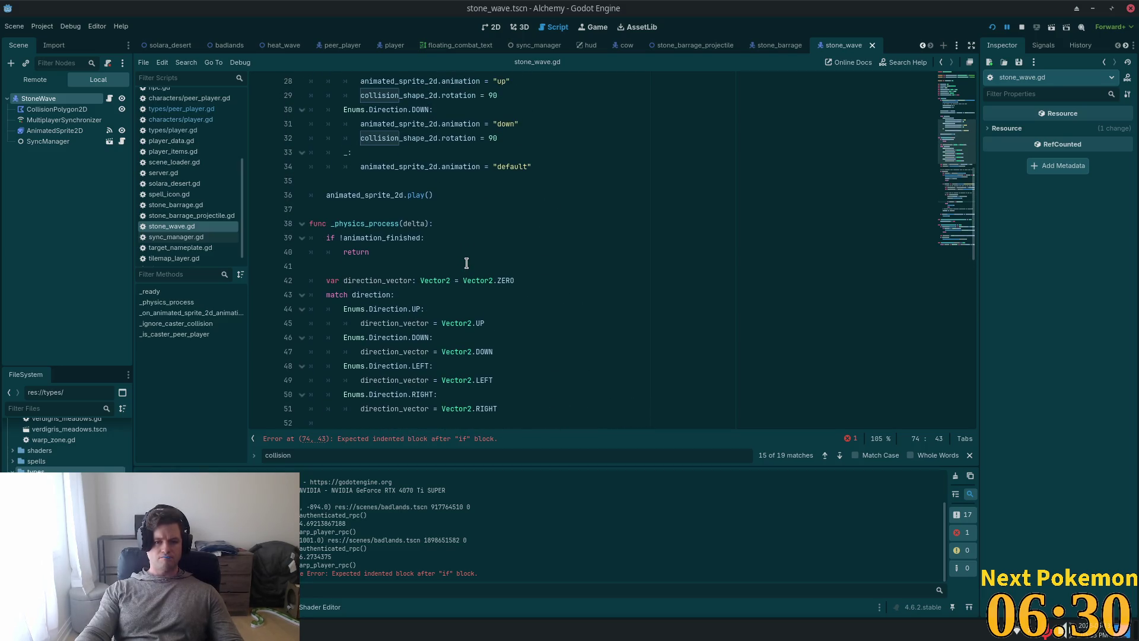
scroll(467, 263, down, 9)
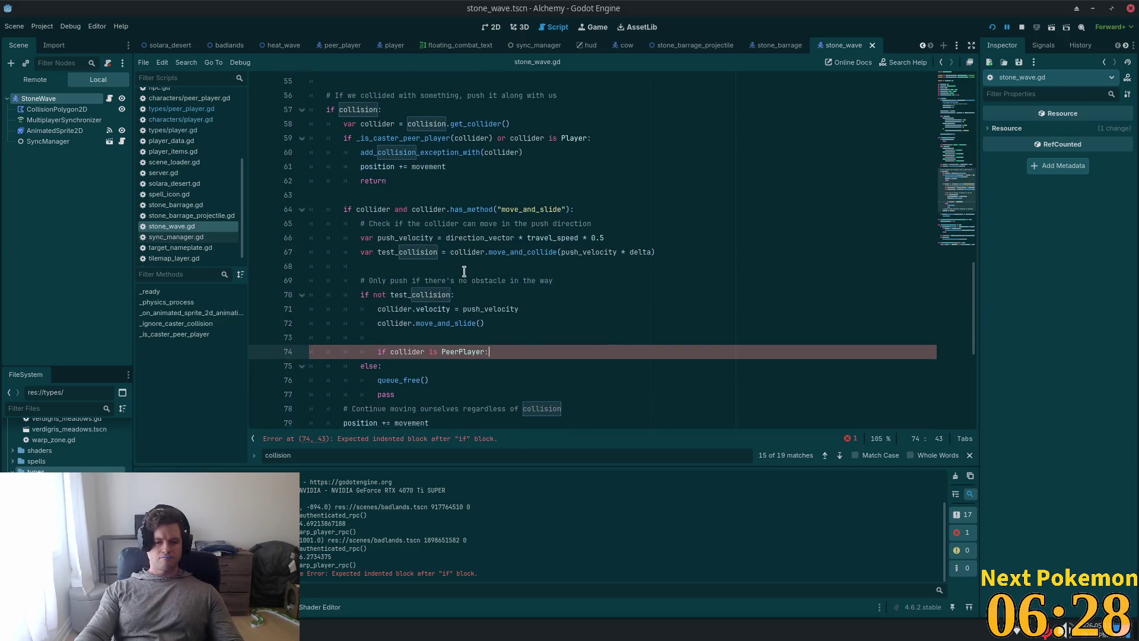
key(Left)
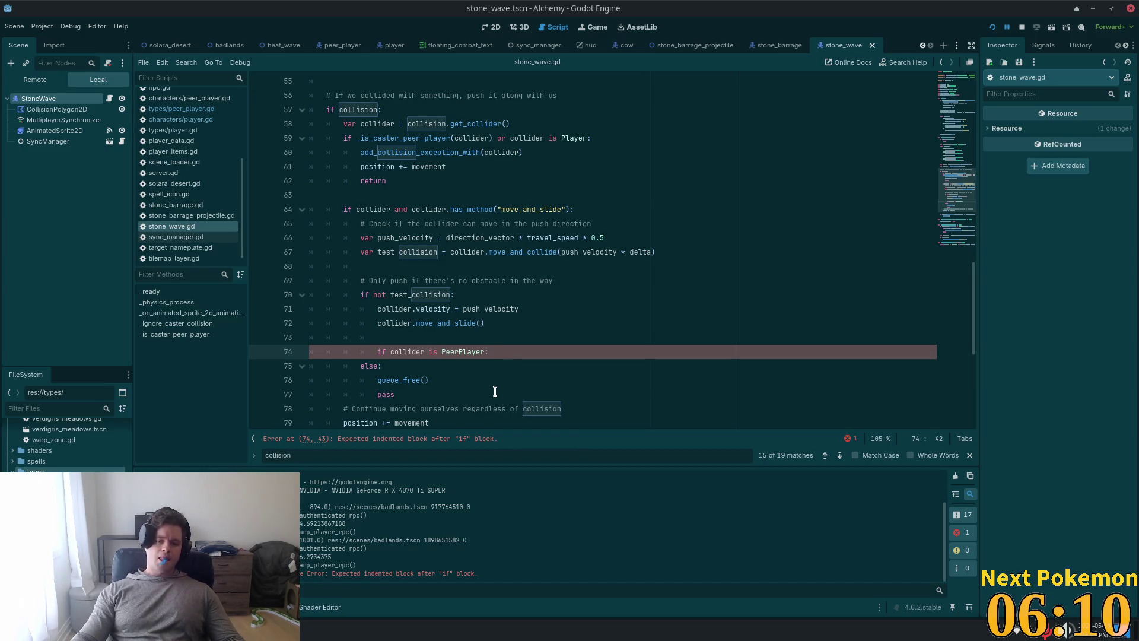
click(500, 342)
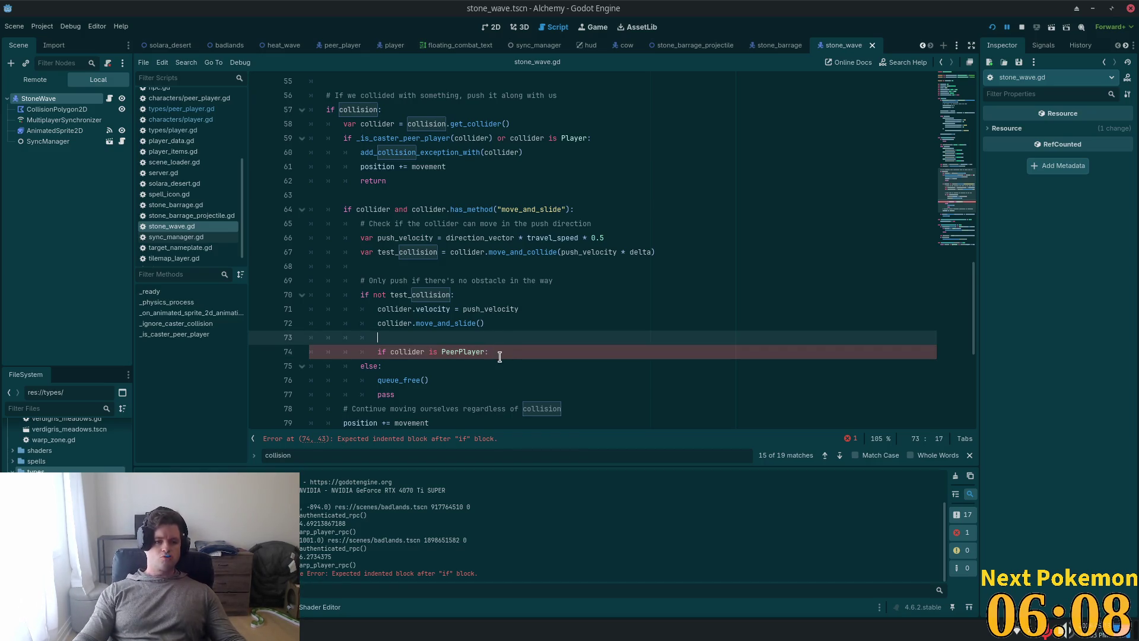